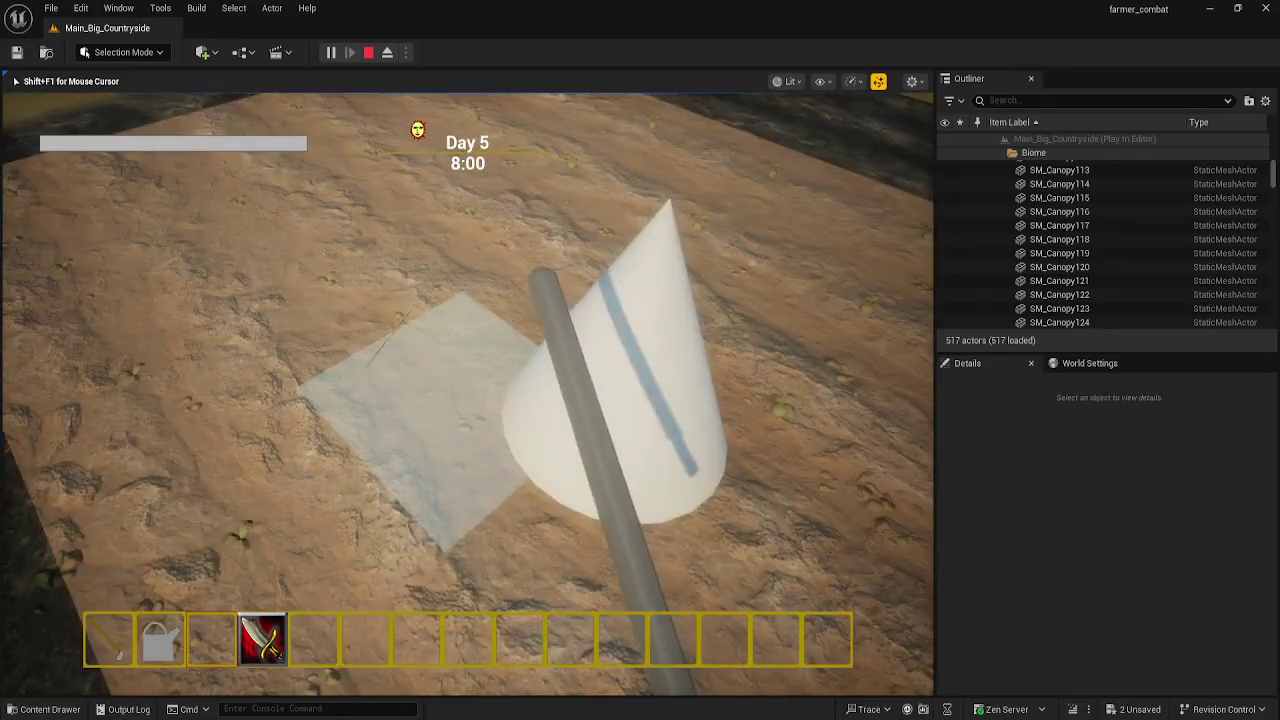
# - Equip the watering can from slot 2 and walk around the tilled plot, cone and watered tile
pyautogui.press('2')
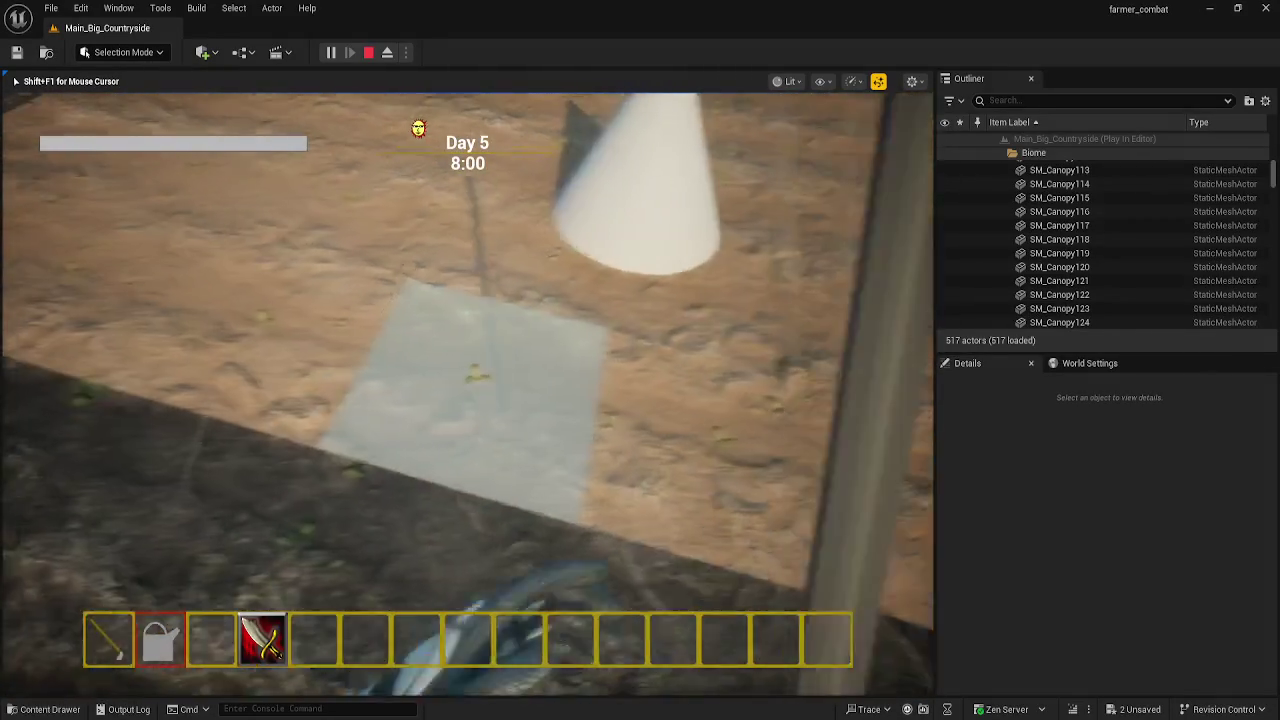
pyautogui.press('w')
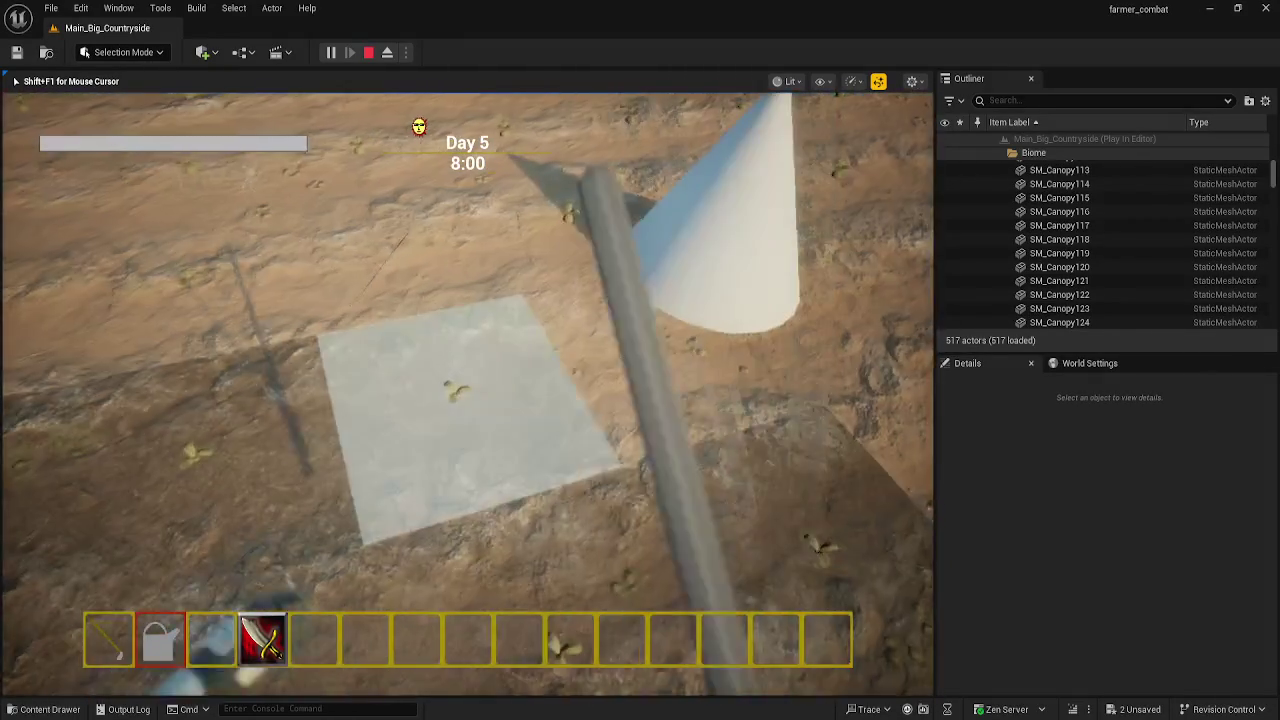
pyautogui.press('w')
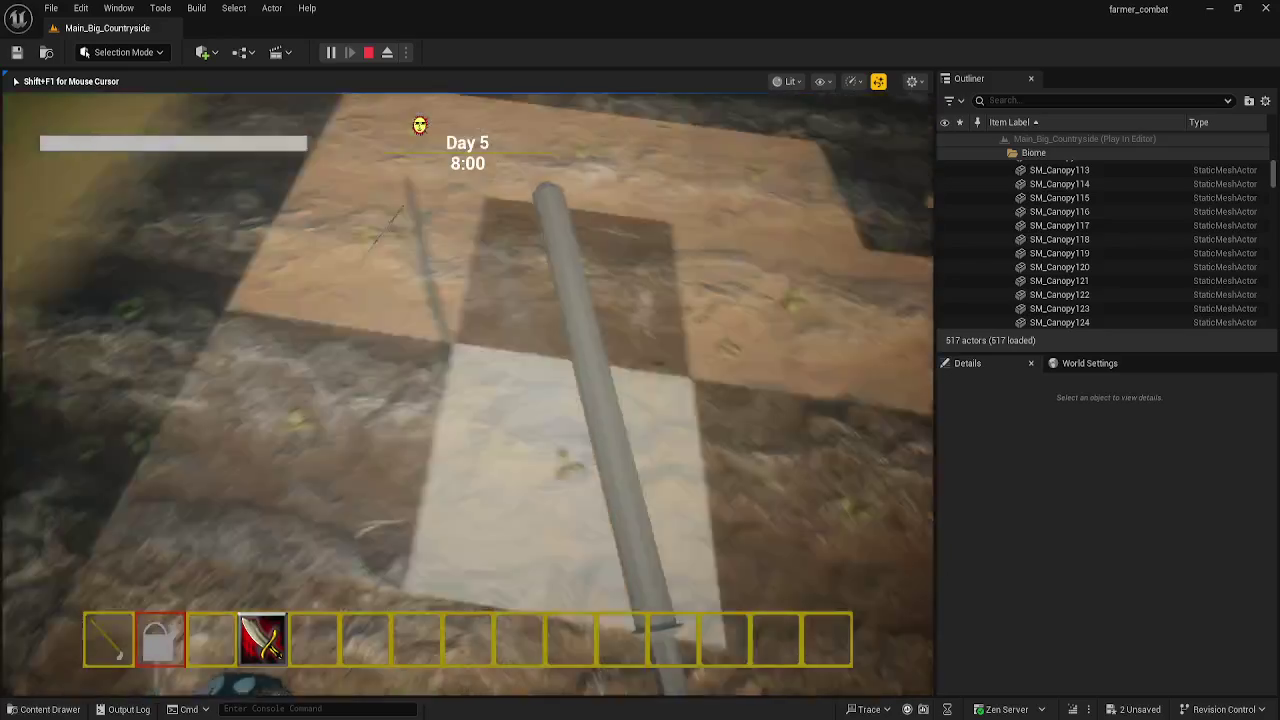
pyautogui.press('w')
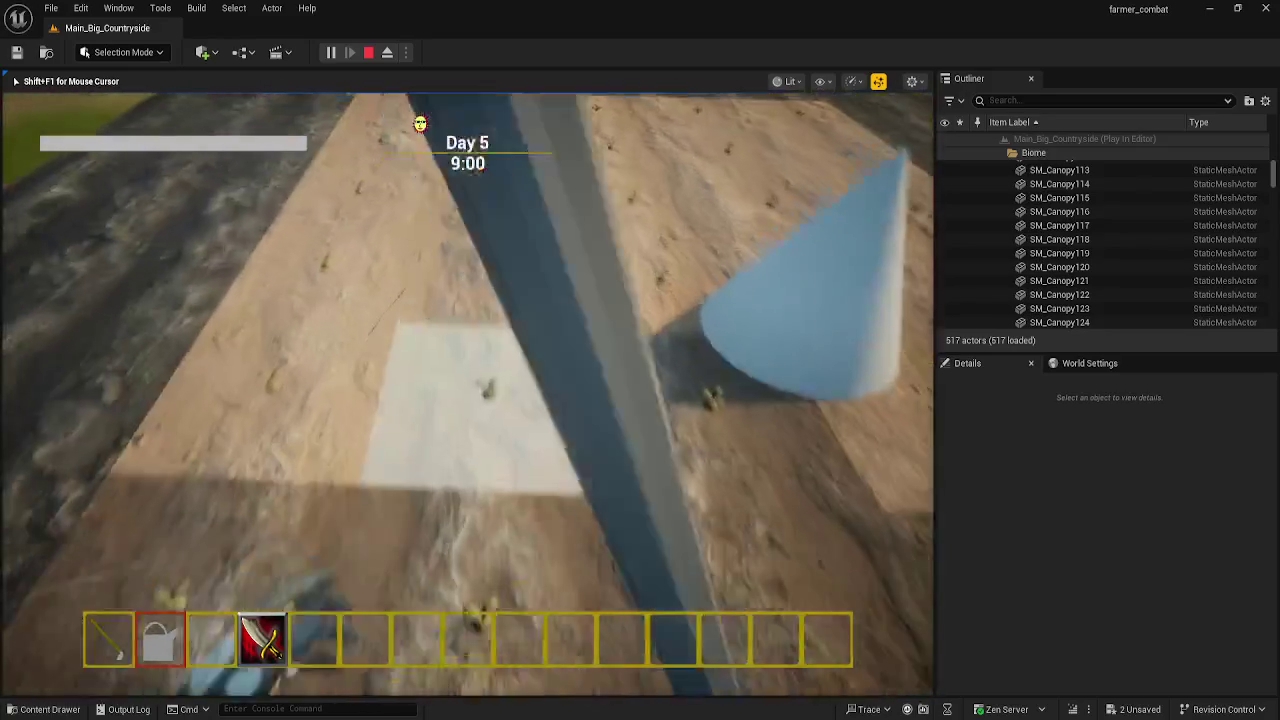
pyautogui.press('w')
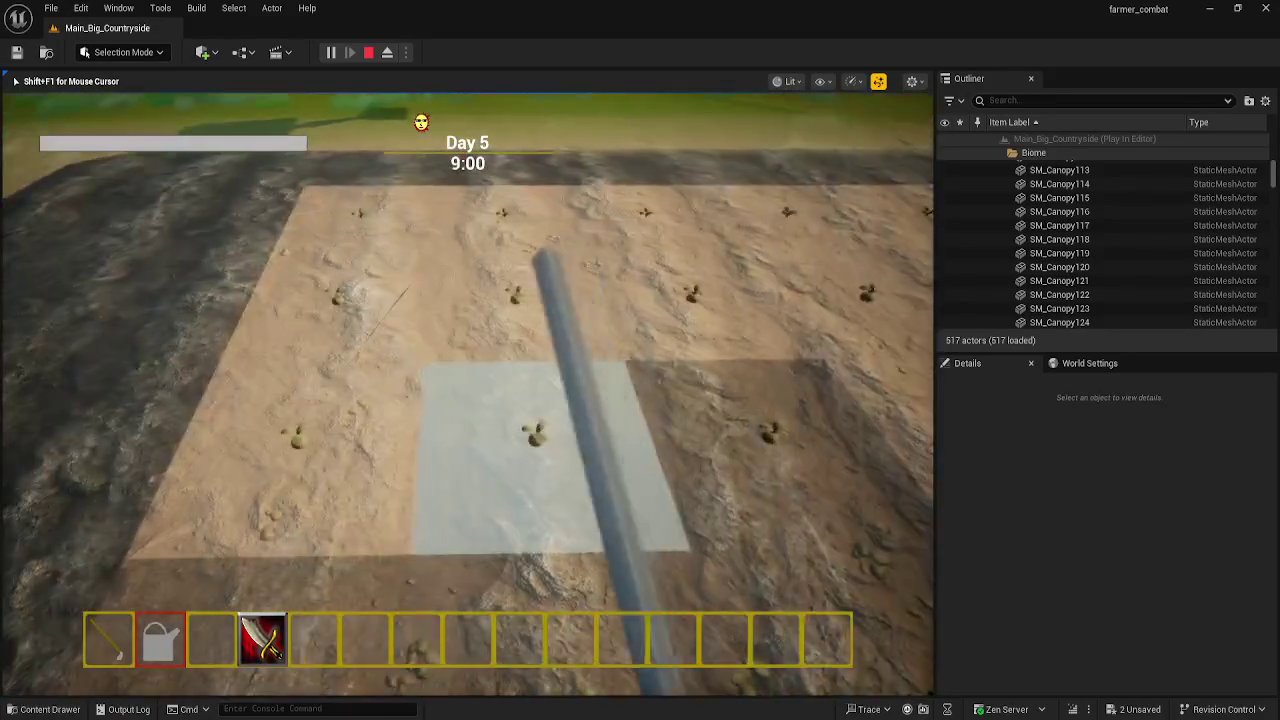
pyautogui.press('w')
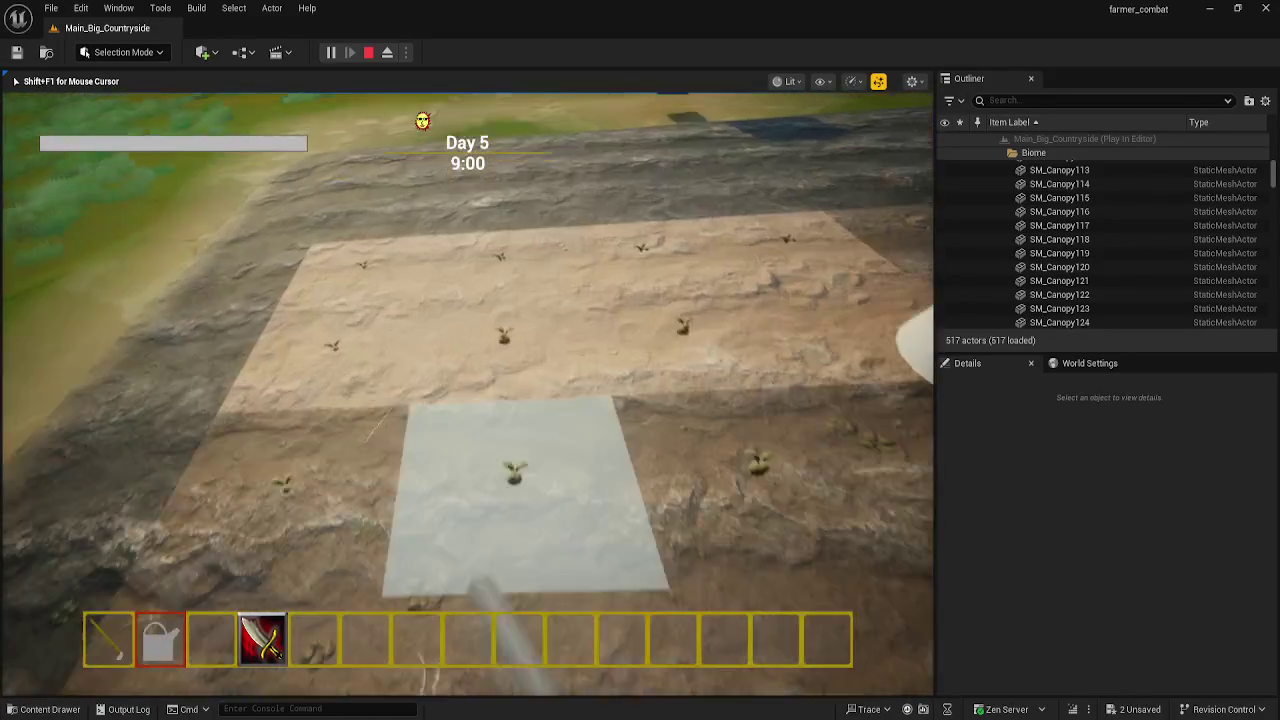
pyautogui.press('w')
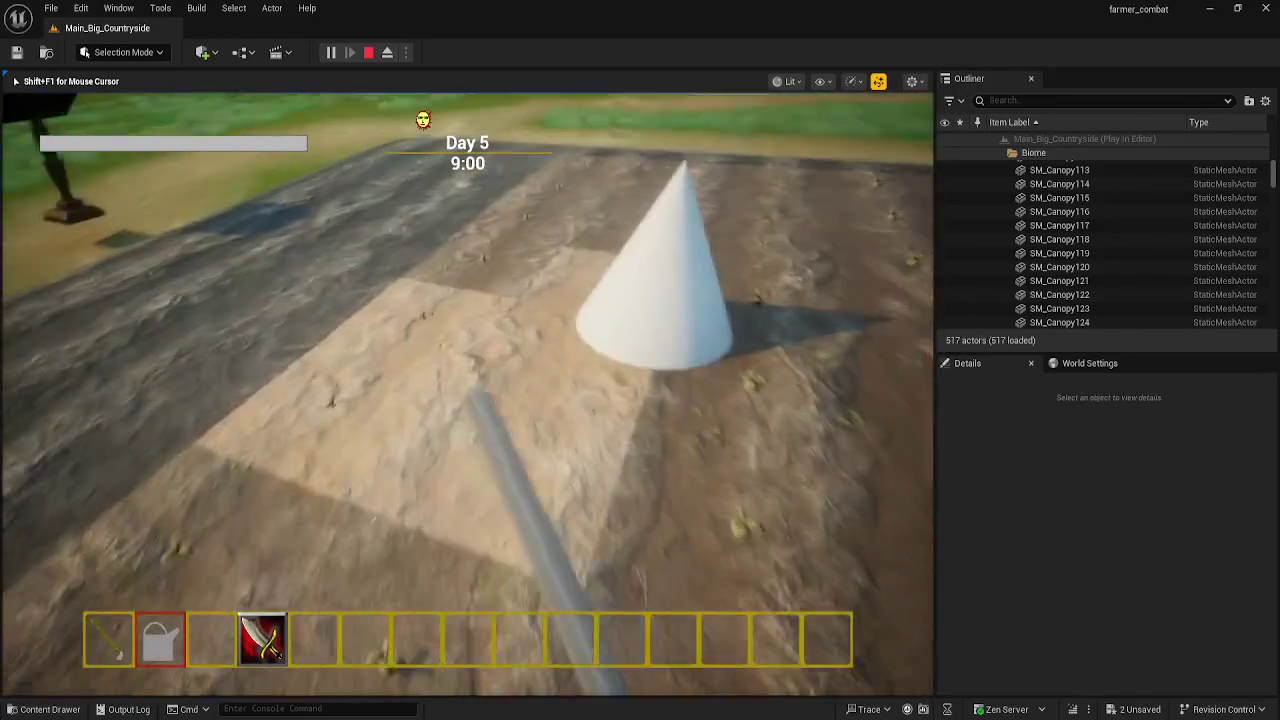
pyautogui.press('s')
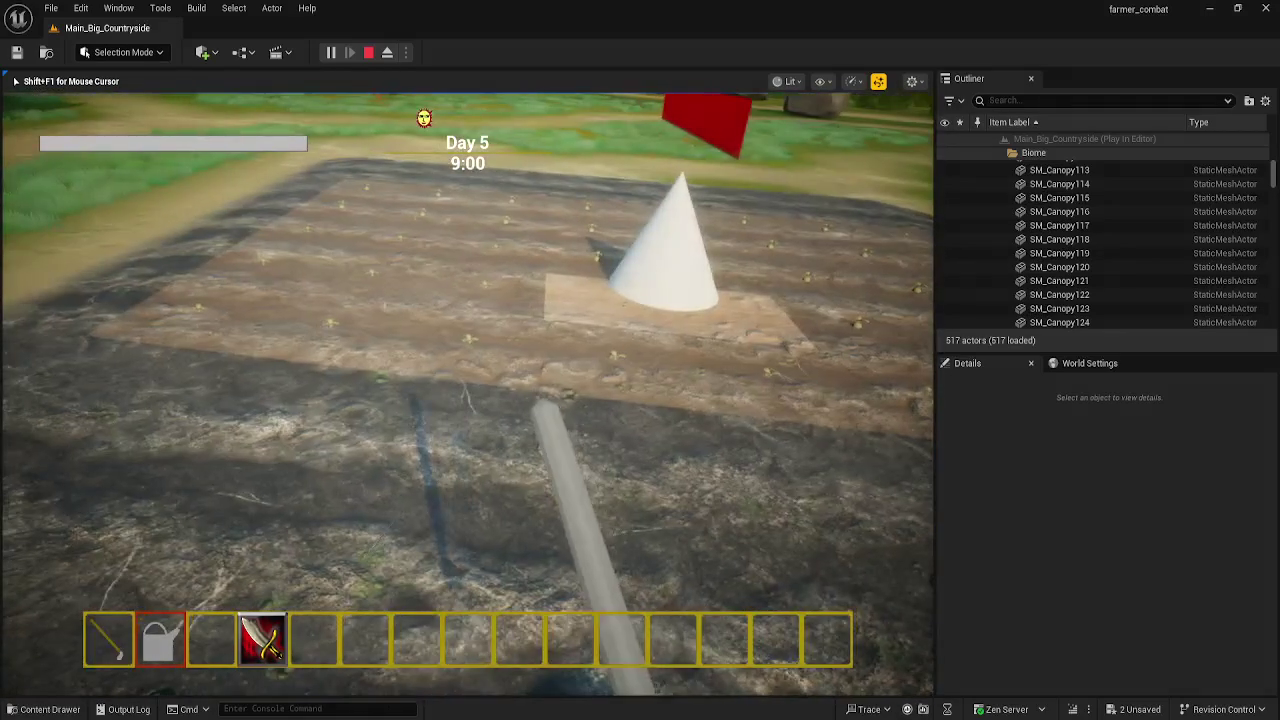
# - Continue to the next day, walk to the plot and harvest the first carrot
pyautogui.click(735, 552)
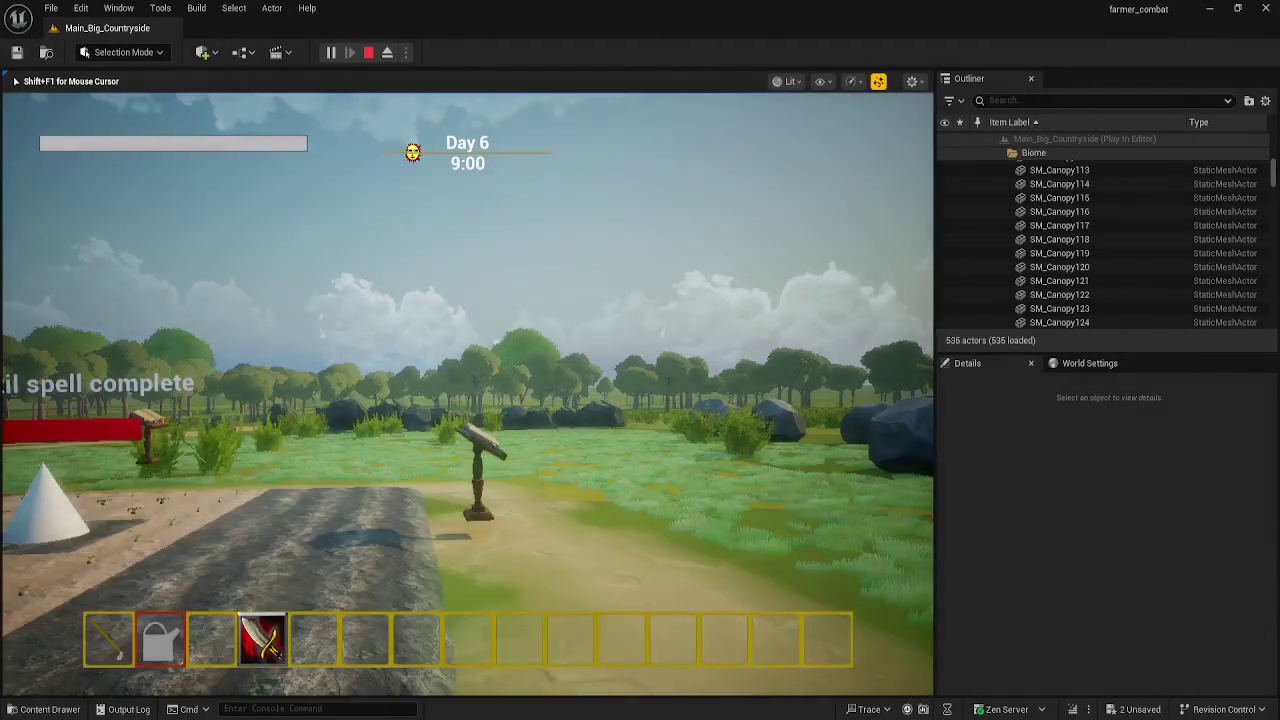
pyautogui.press('w')
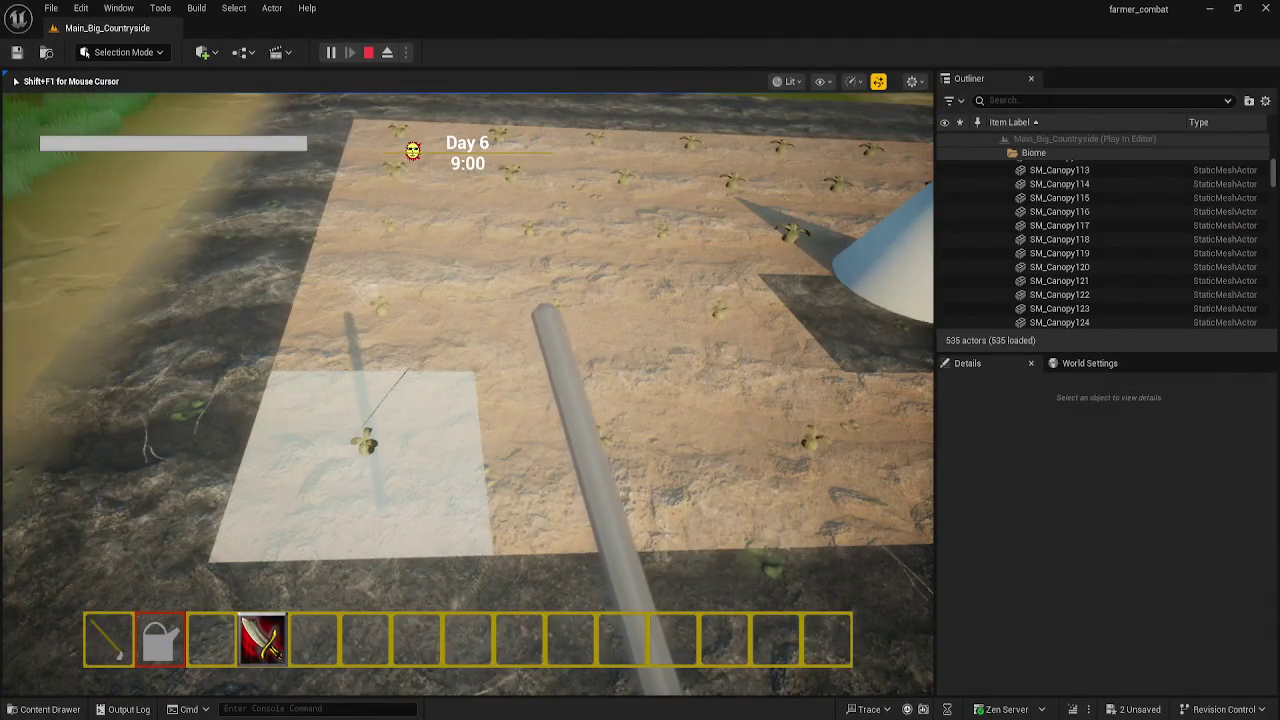
pyautogui.press('w')
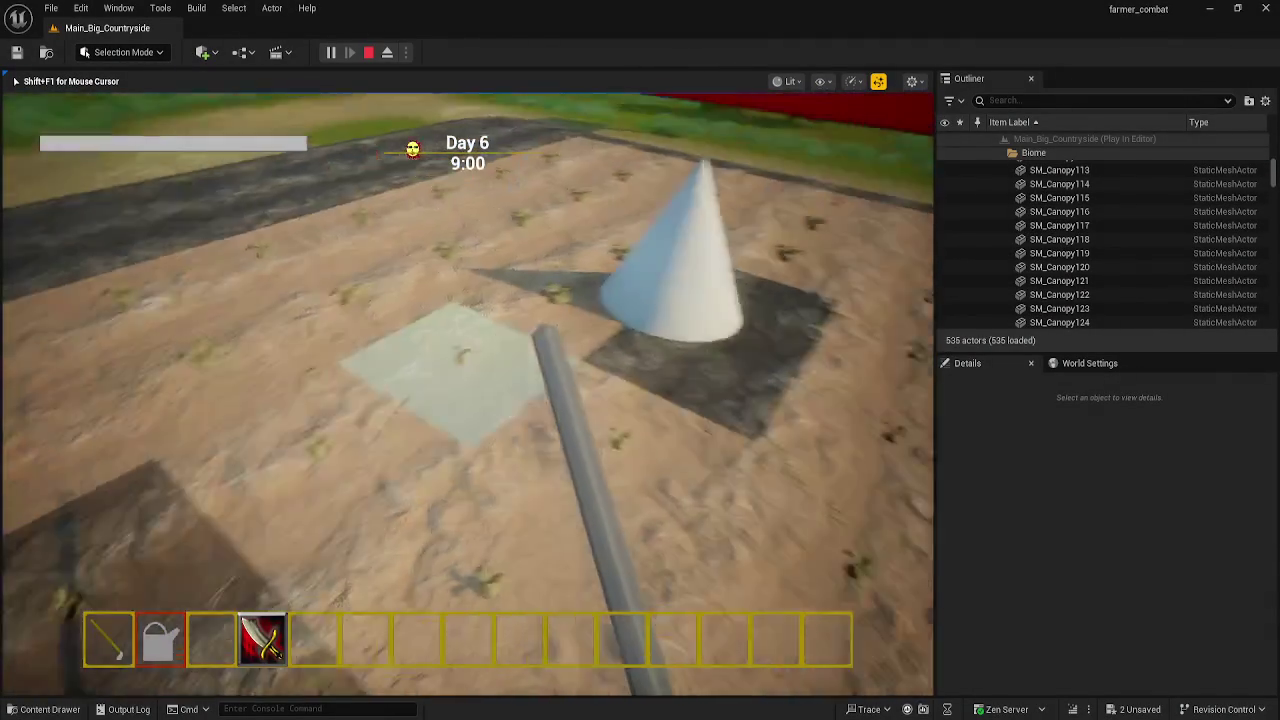
pyautogui.press('w')
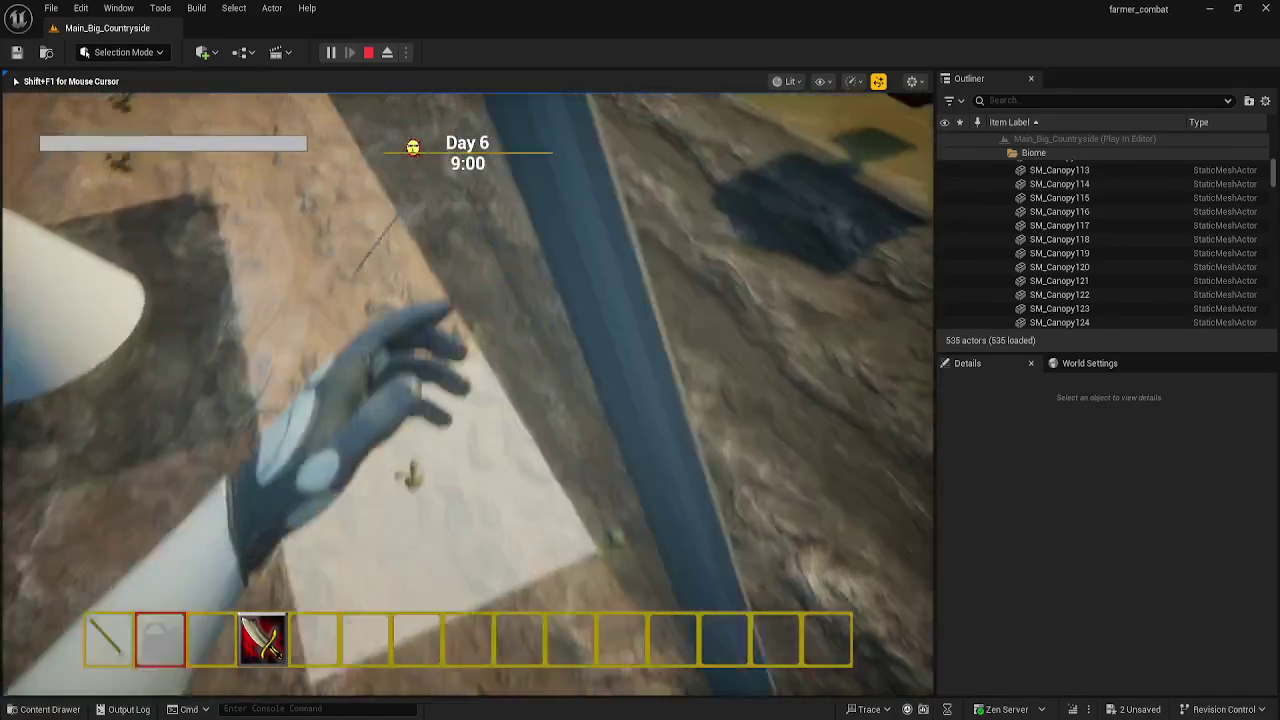
pyautogui.press('s')
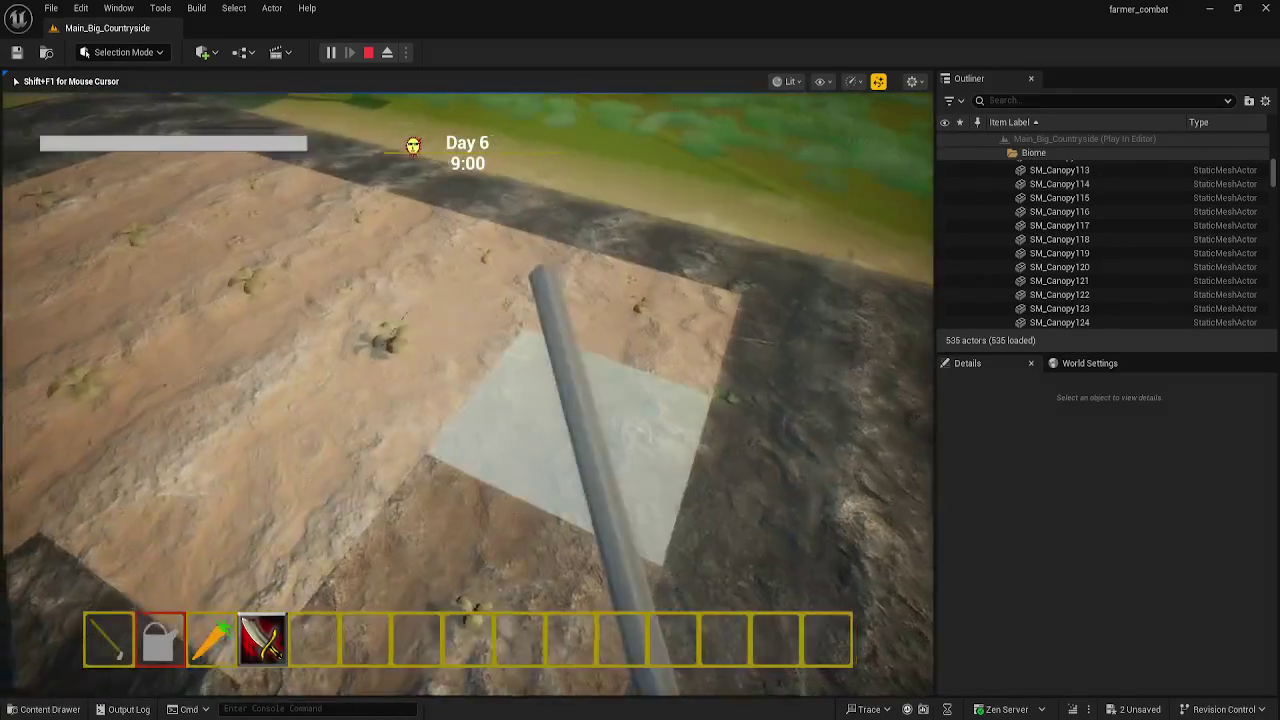
# - Harvest carrots across the plot around the cone, raising the count past 15
pyautogui.press('w')
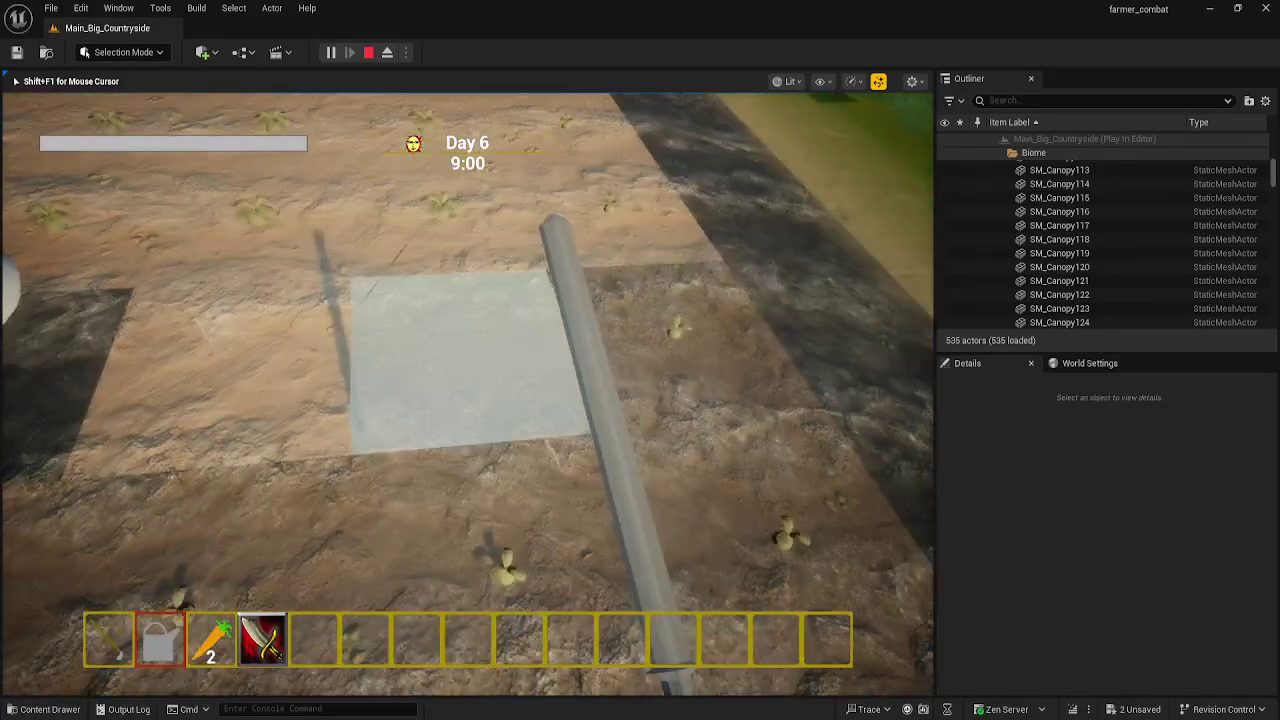
pyautogui.press('s')
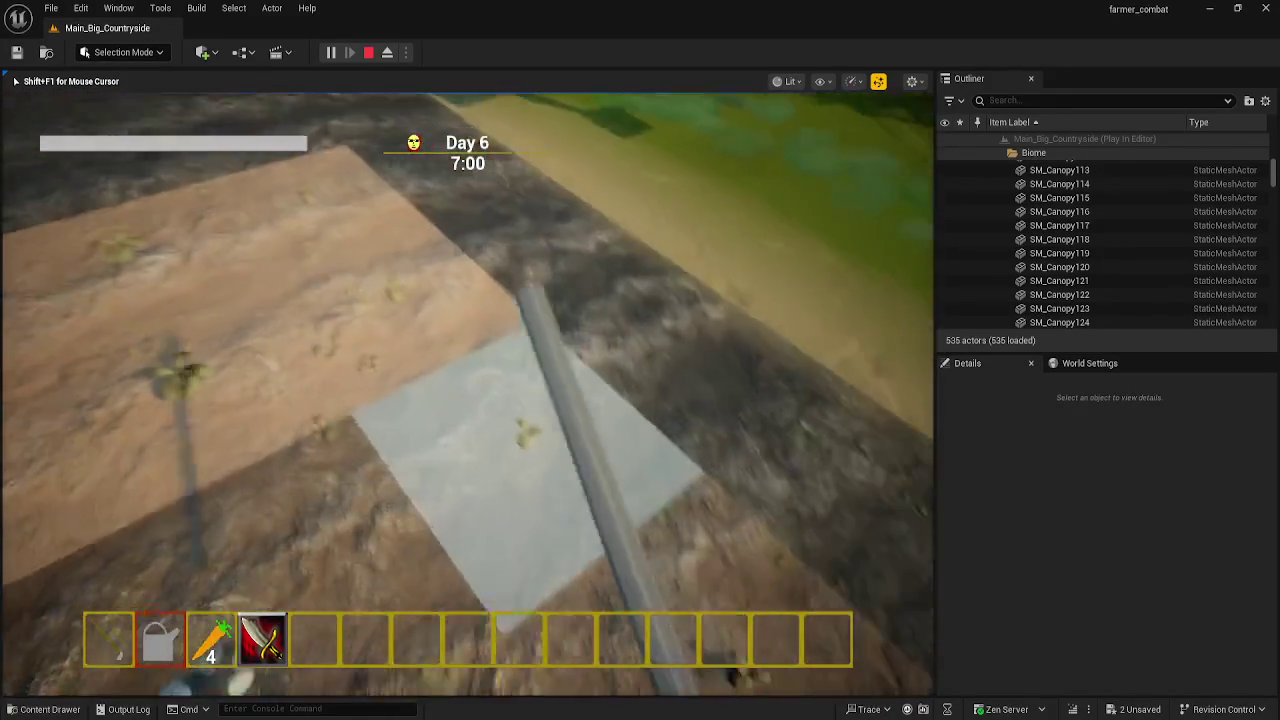
pyautogui.press('w')
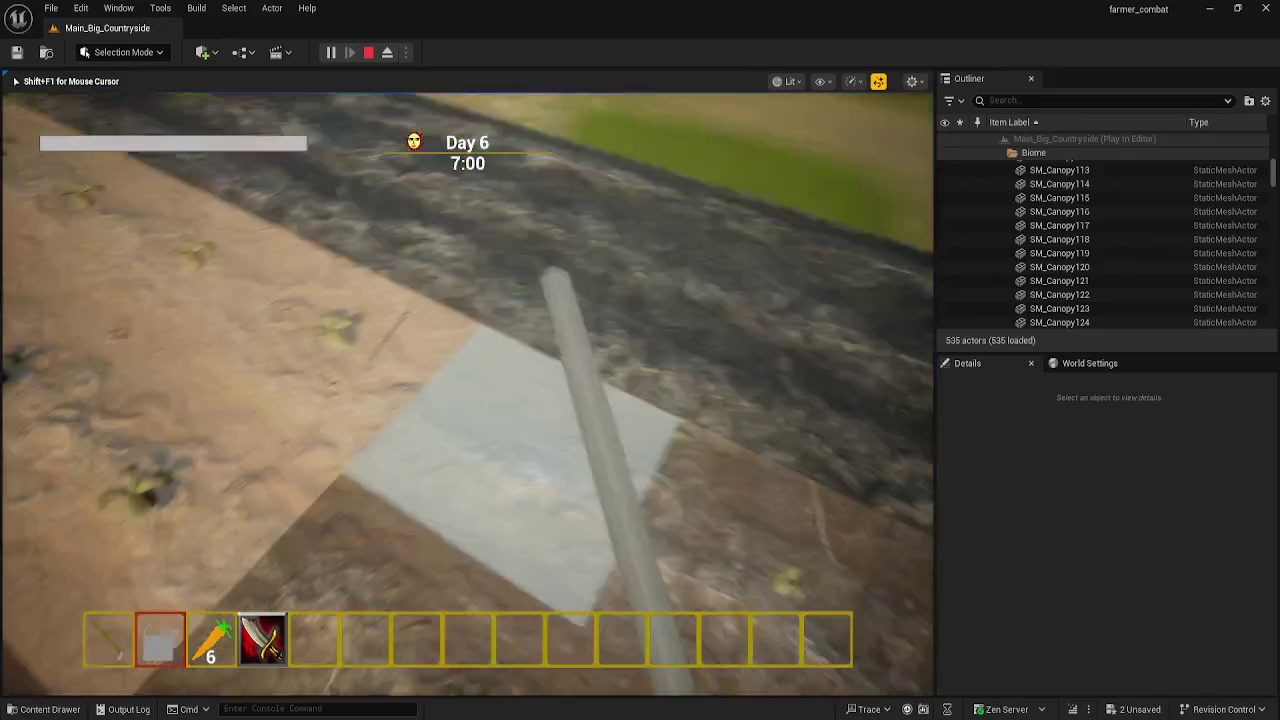
pyautogui.press('w')
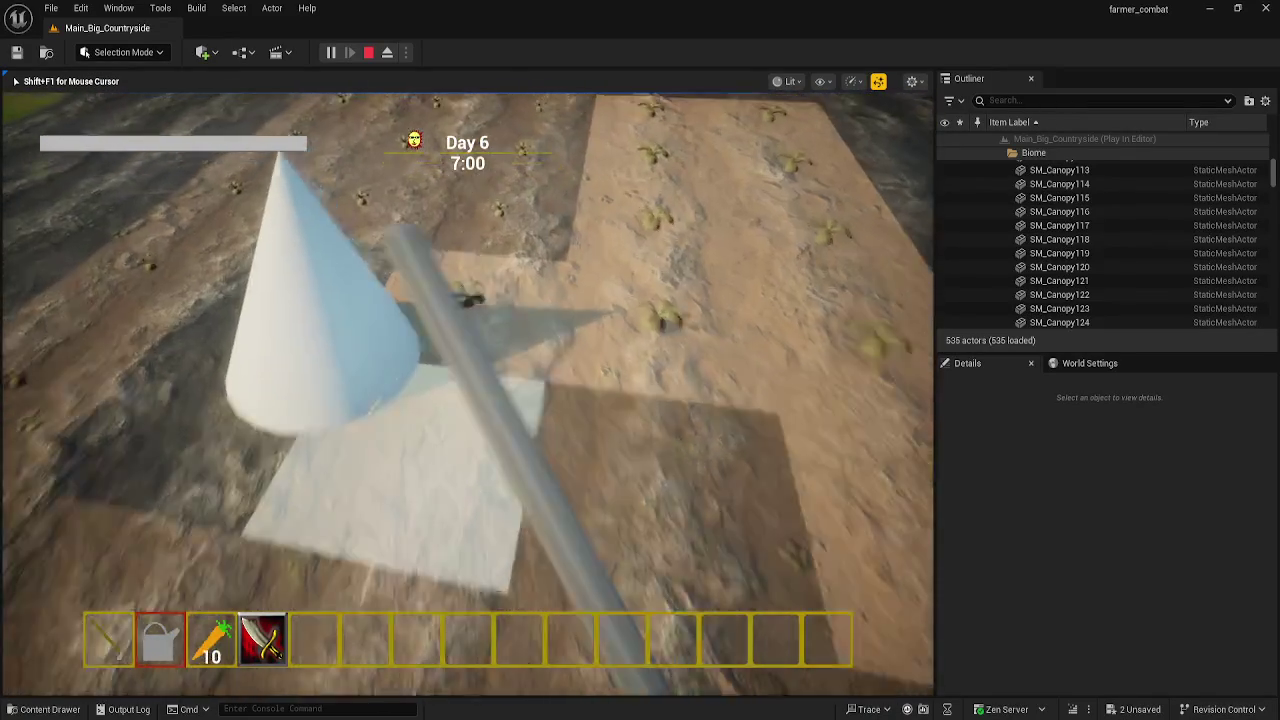
pyautogui.press('w')
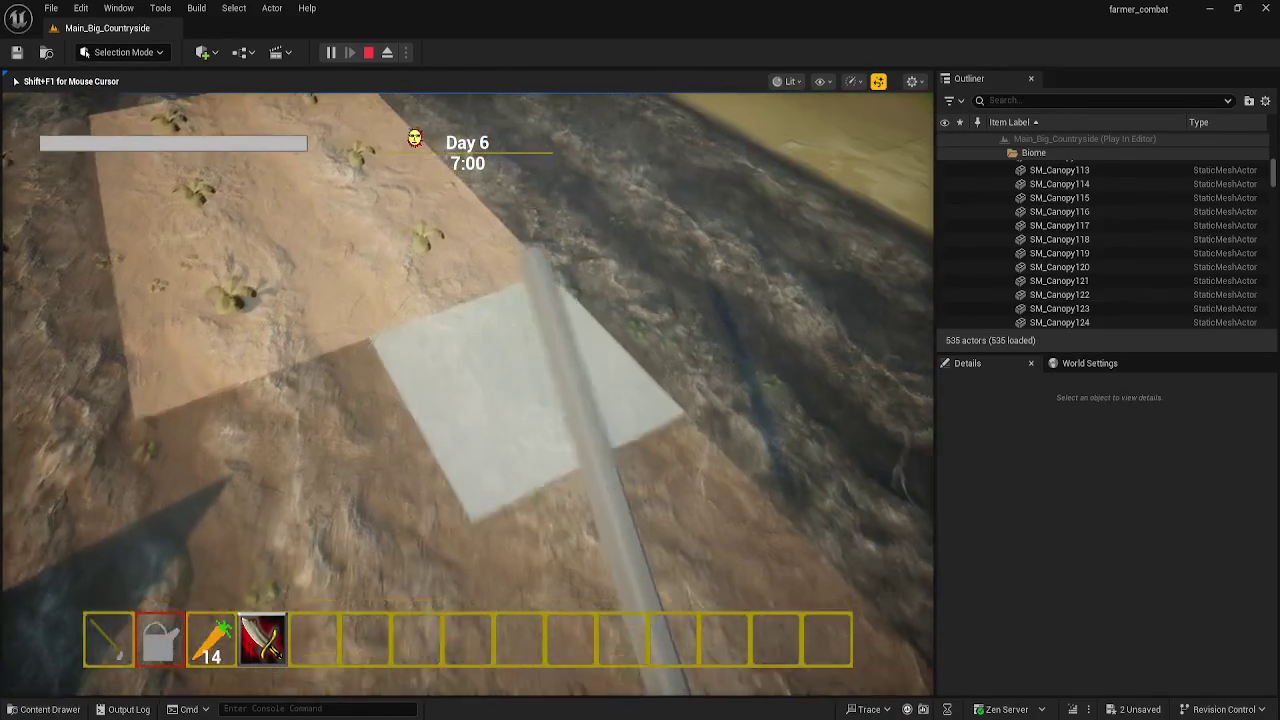
pyautogui.press('w')
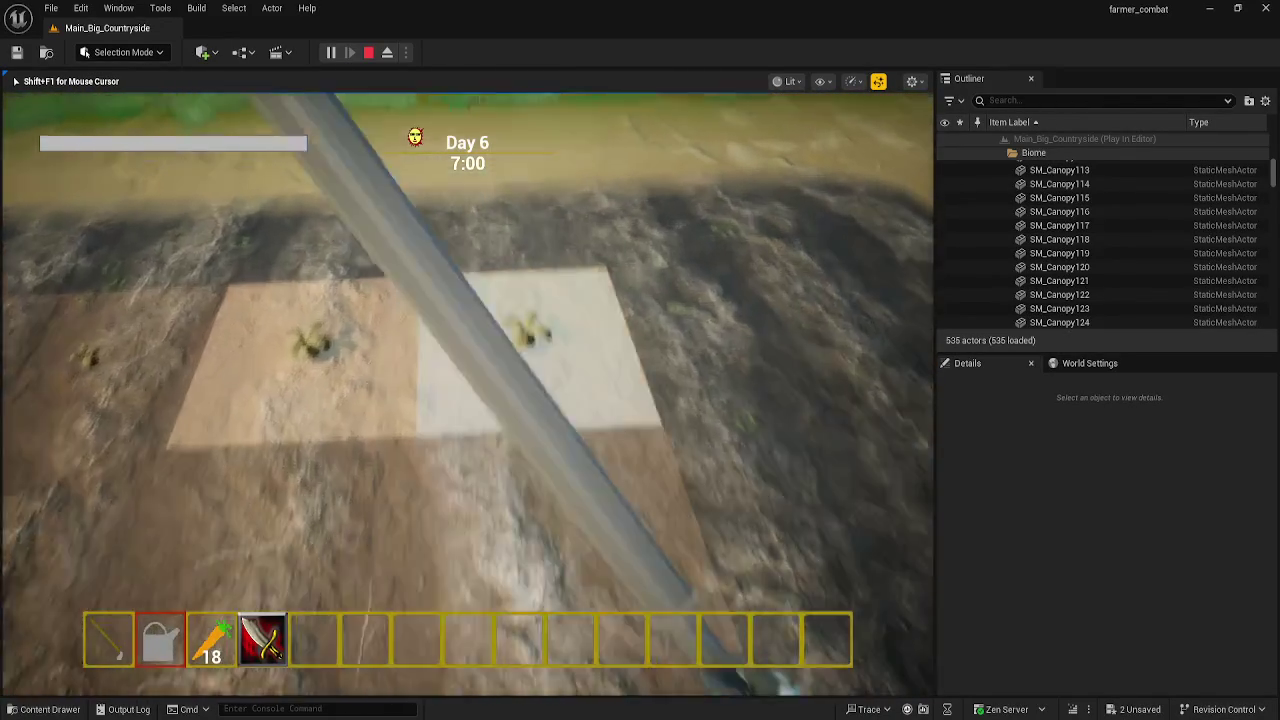
pyautogui.press('w')
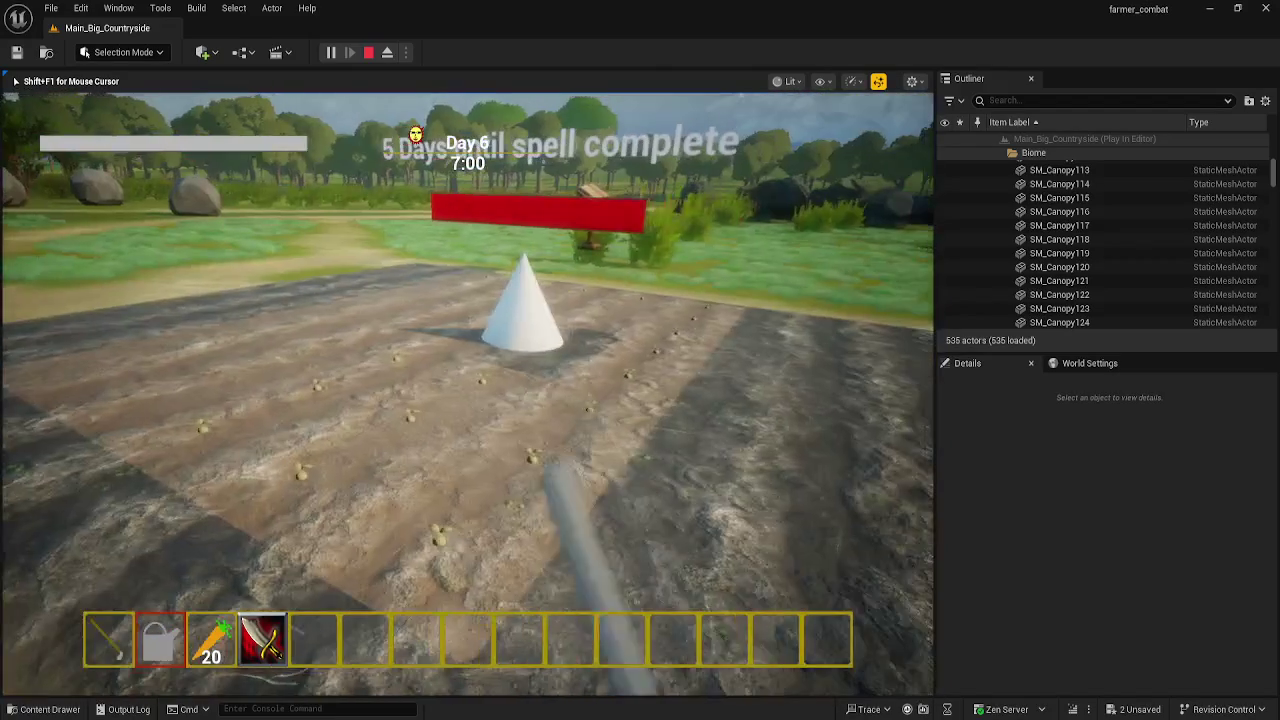
pyautogui.press('w')
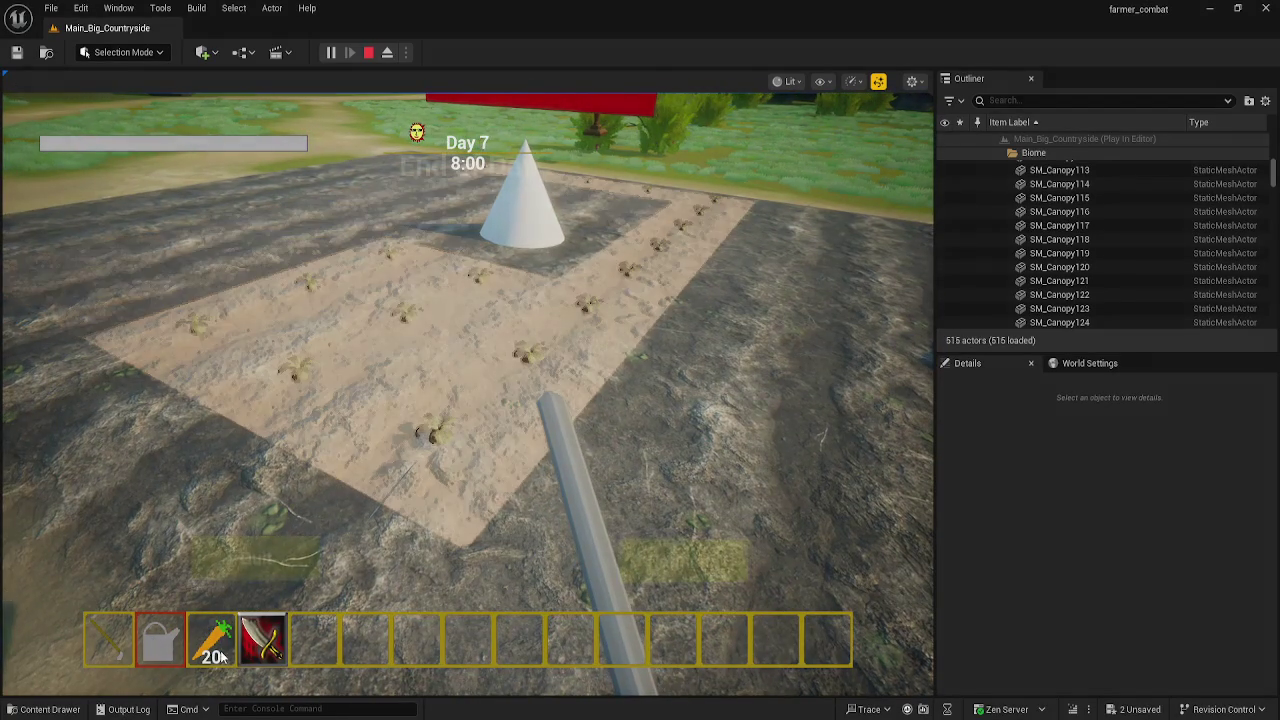
# - Continue past the End of Day screen and harvest the remaining carrots with E, totalling 38
pyautogui.click(626, 576)
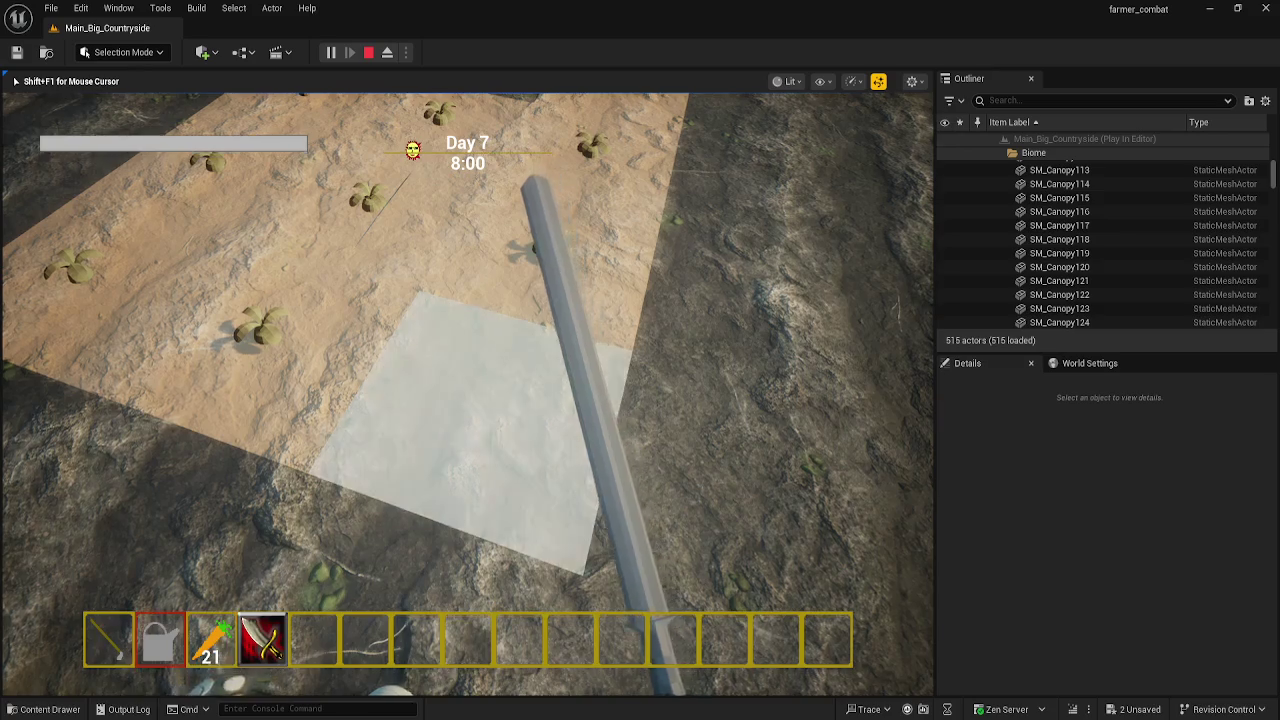
pyautogui.press('e')
pyautogui.press('e')
pyautogui.press('e')
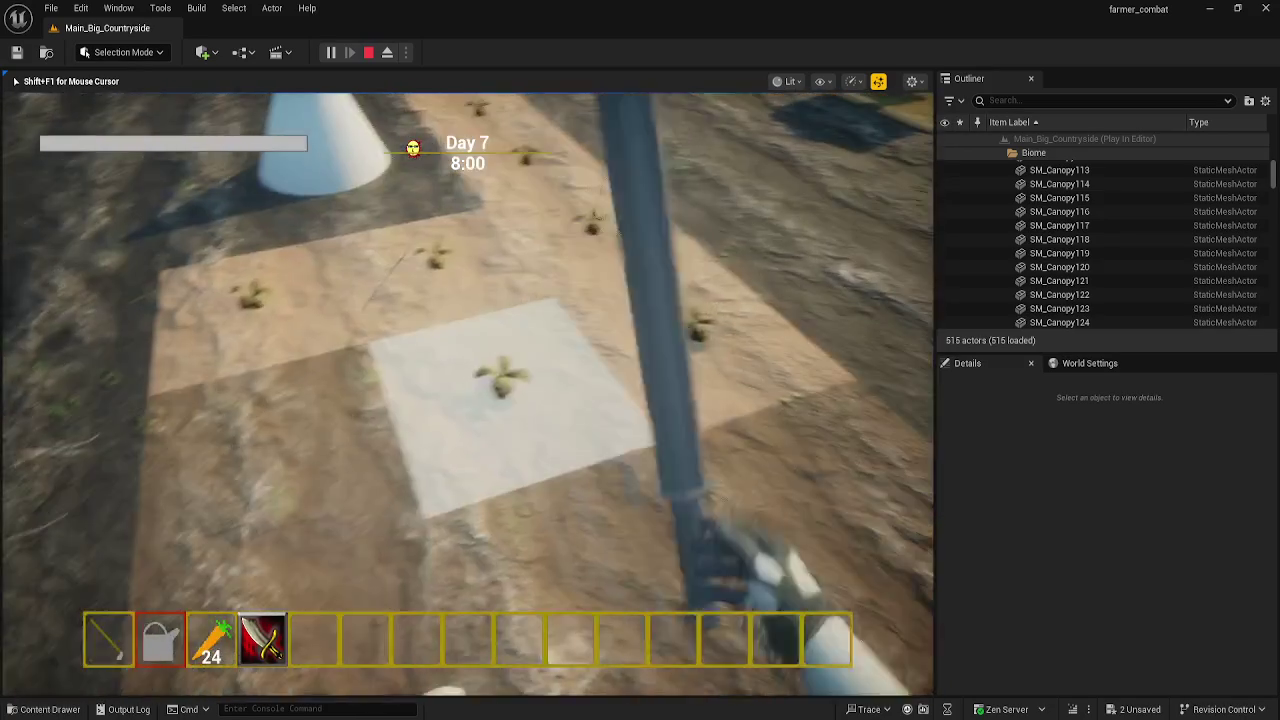
pyautogui.press('e')
pyautogui.press('e')
pyautogui.press('e')
pyautogui.press('e')
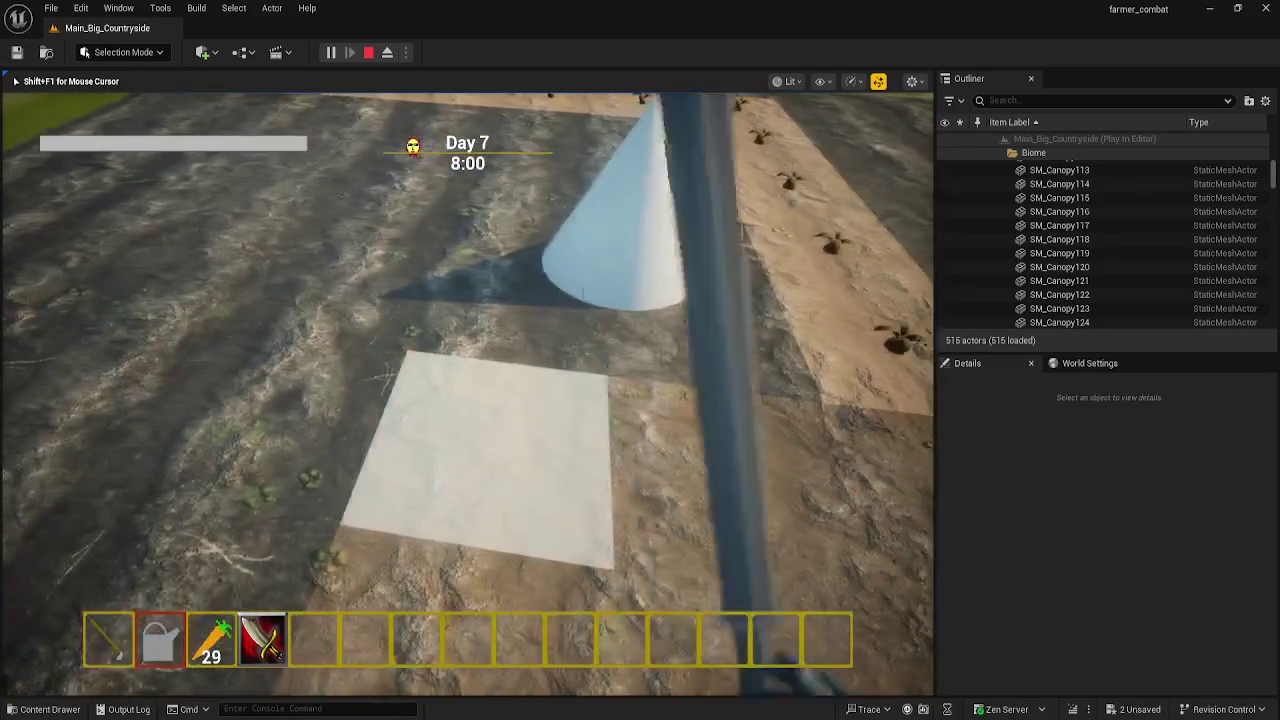
pyautogui.press('e')
pyautogui.press('e')
pyautogui.press('e')
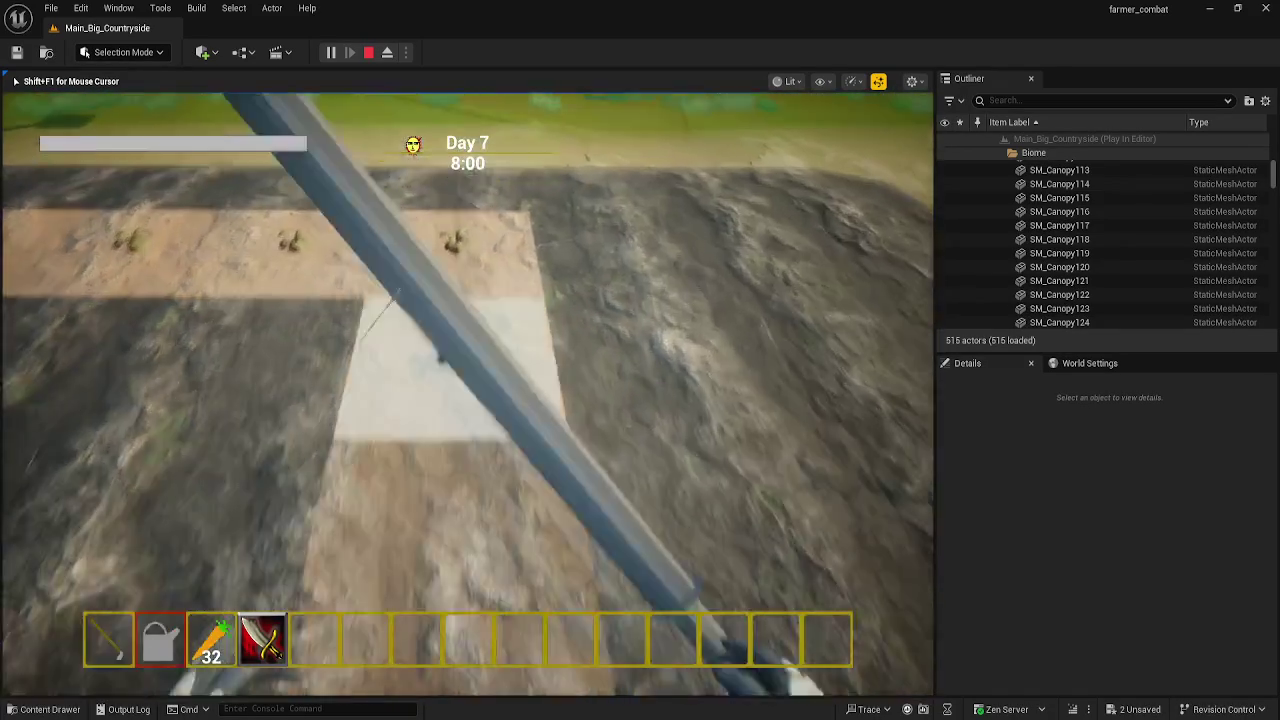
pyautogui.press('e')
pyautogui.press('e')
pyautogui.press('e')
pyautogui.press('e')
pyautogui.press('e')
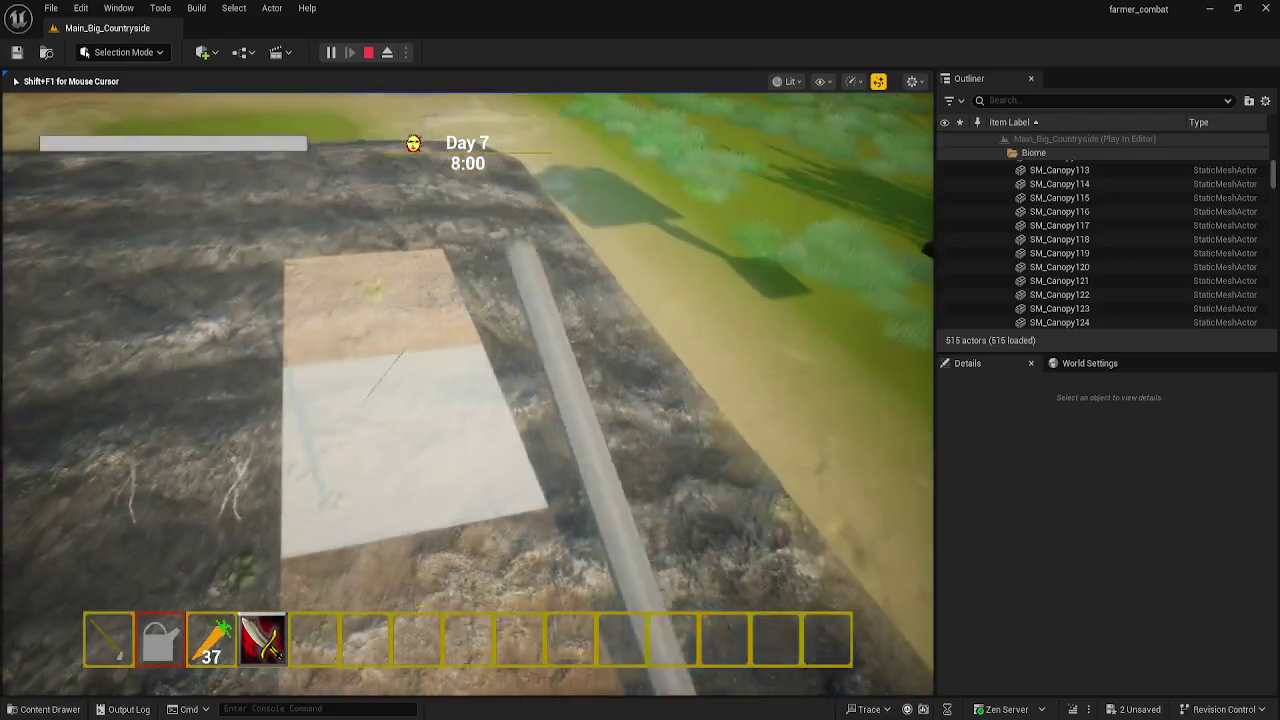
pyautogui.press('e')
pyautogui.press('Tab')
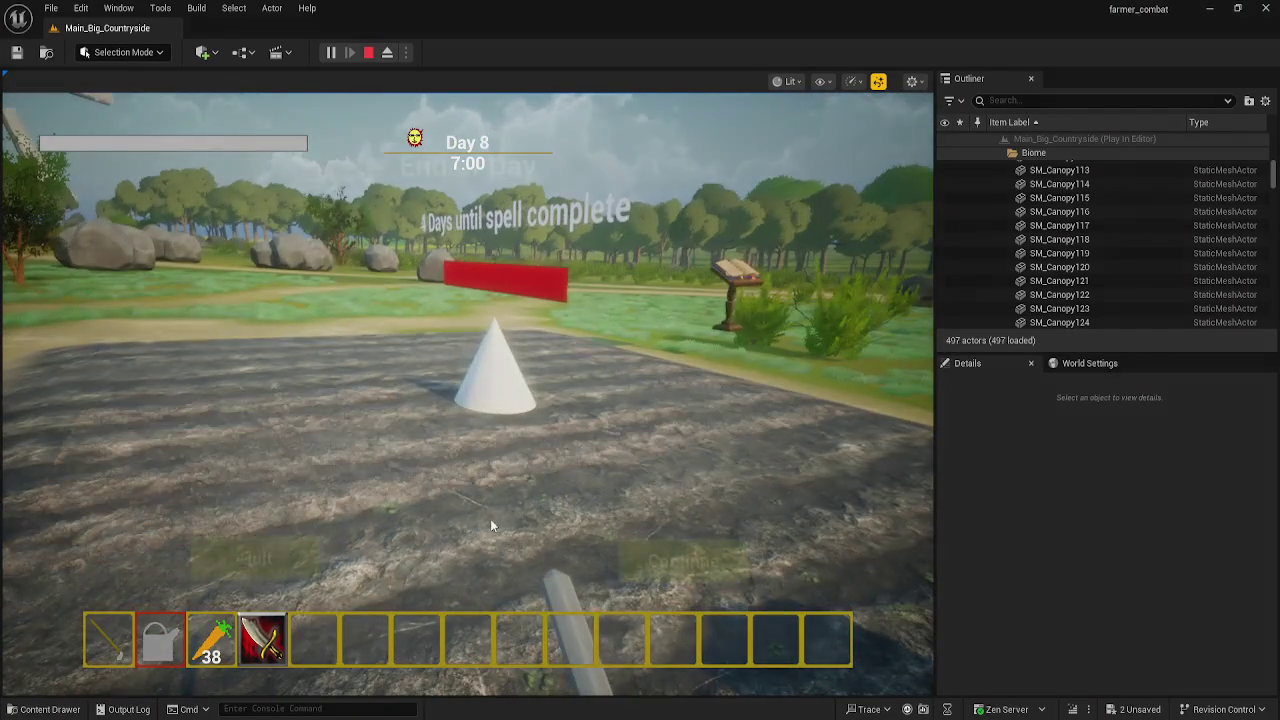
# - Advance through three End of Day screens to Day 10 and walk to the shopkeeper's booth
pyautogui.click(690, 552)
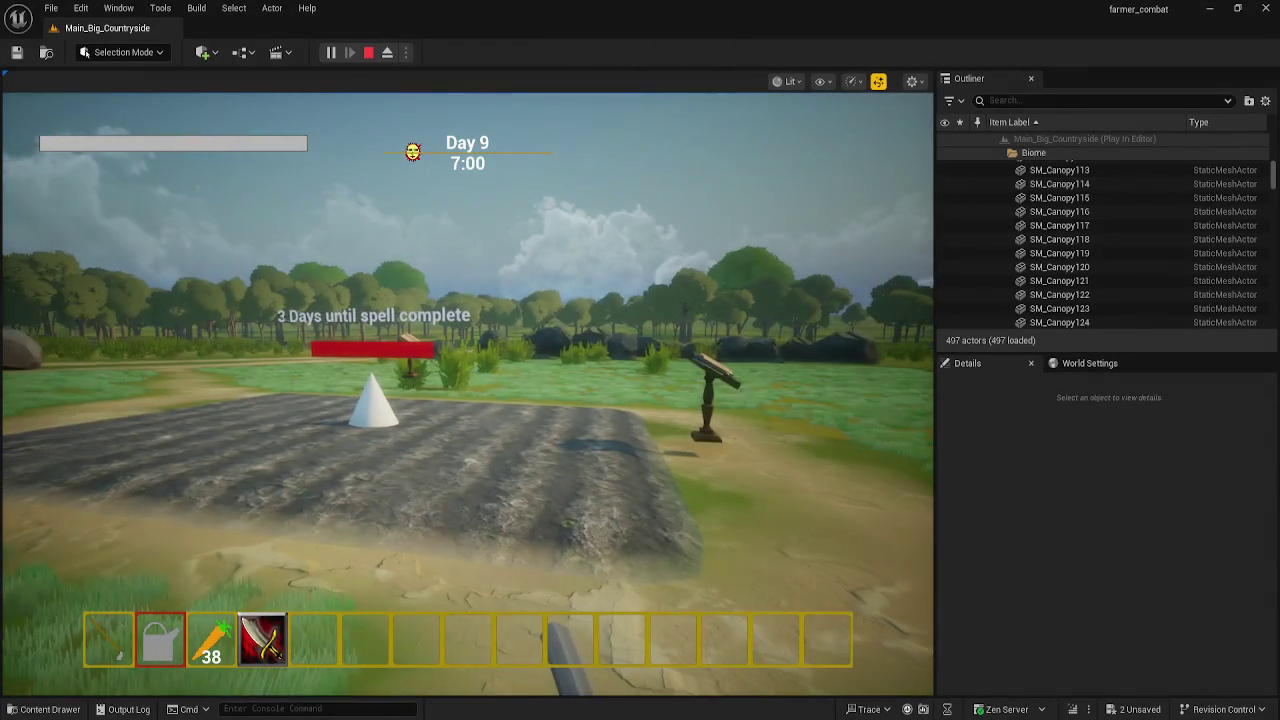
pyautogui.click(700, 575)
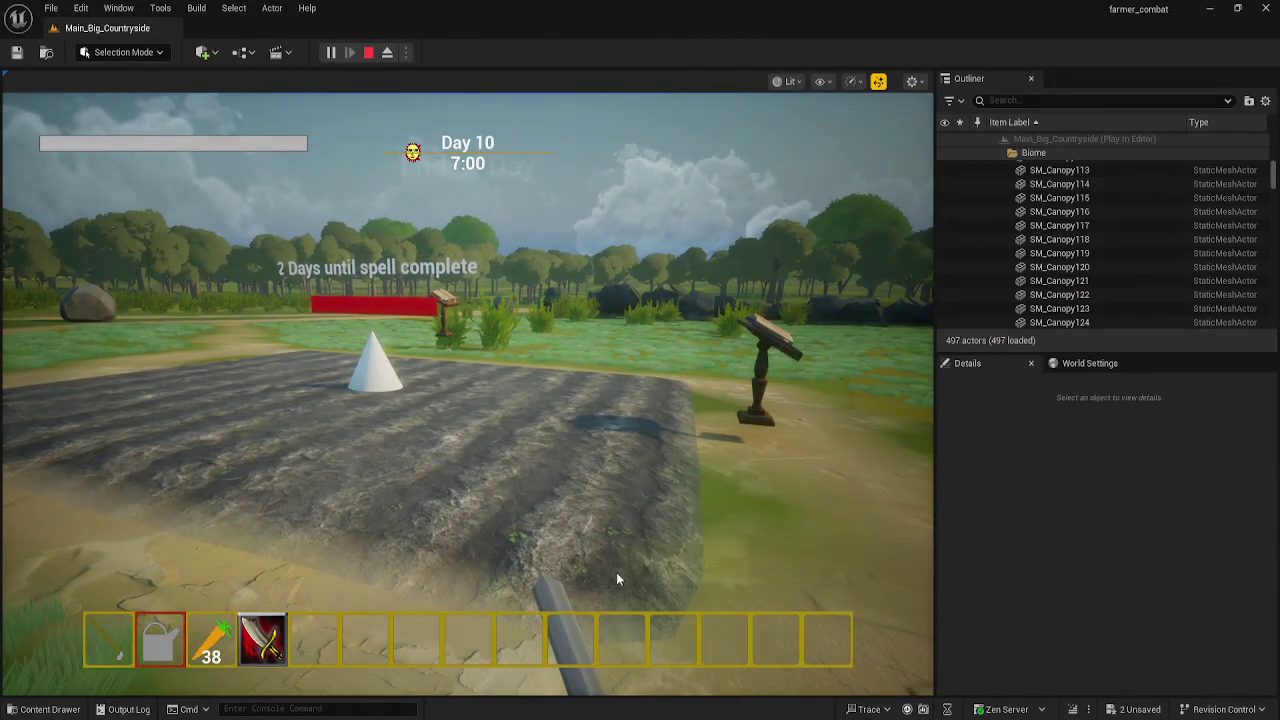
pyautogui.click(680, 557)
pyautogui.press('w')
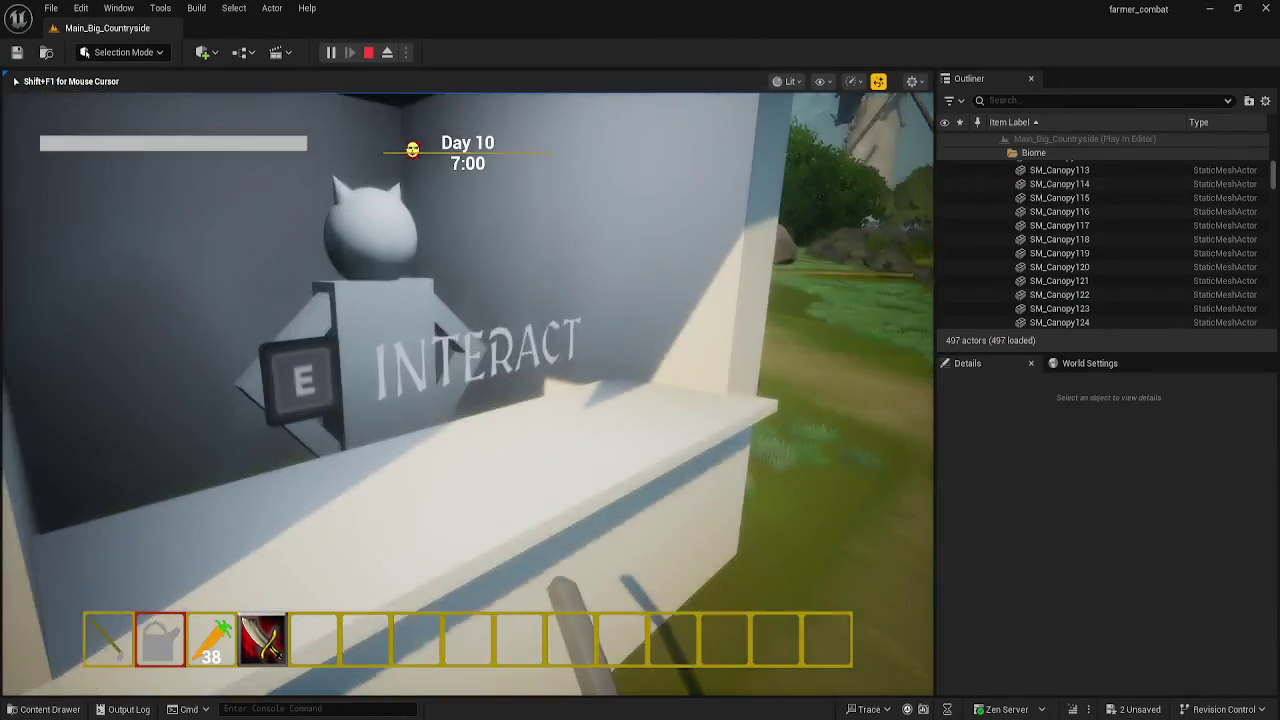
# - Open the shop at the booth and sell all 38 carrots for $380
pyautogui.press('e')
pyautogui.click(158, 298)
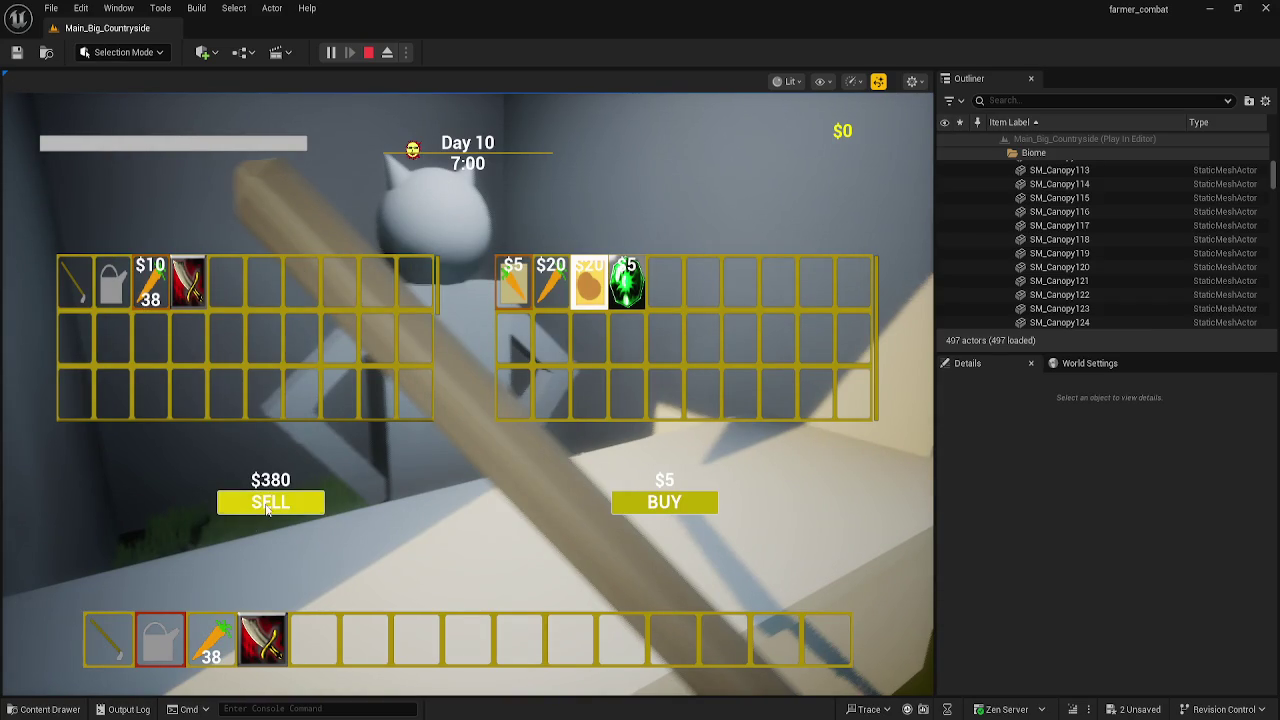
pyautogui.click(296, 503)
# - Buy 62 carrots at $5 each until $70 remains, then close the shop
pyautogui.click(510, 285)
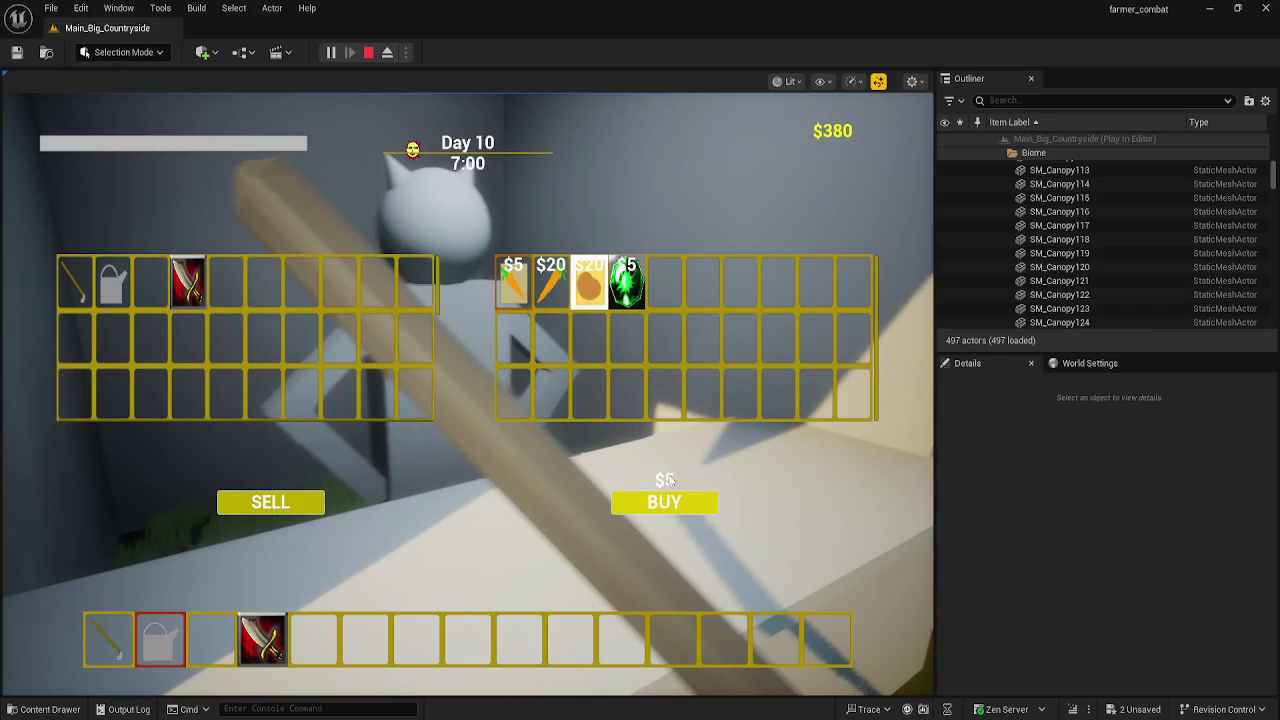
pyautogui.click(677, 510)
pyautogui.click(677, 509)
pyautogui.click(677, 509)
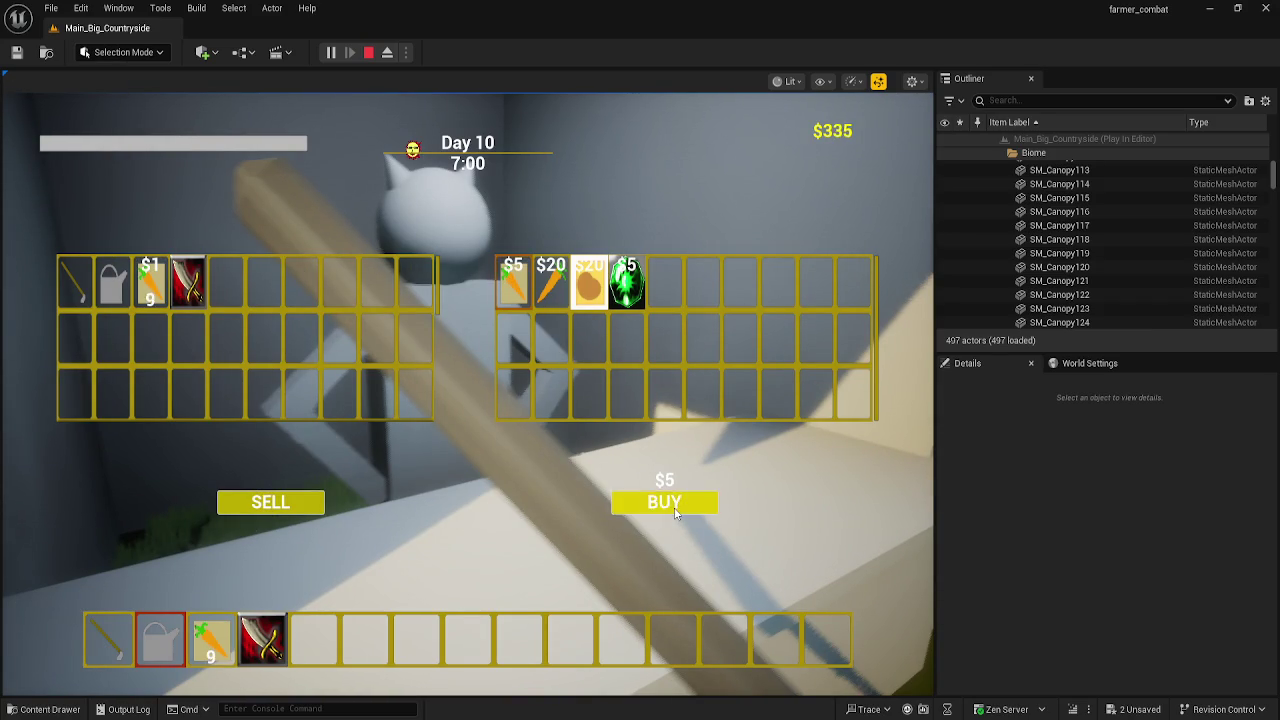
pyautogui.click(676, 510)
pyautogui.click(675, 510)
pyautogui.doubleClick(675, 510)
pyautogui.tripleClick(675, 510)
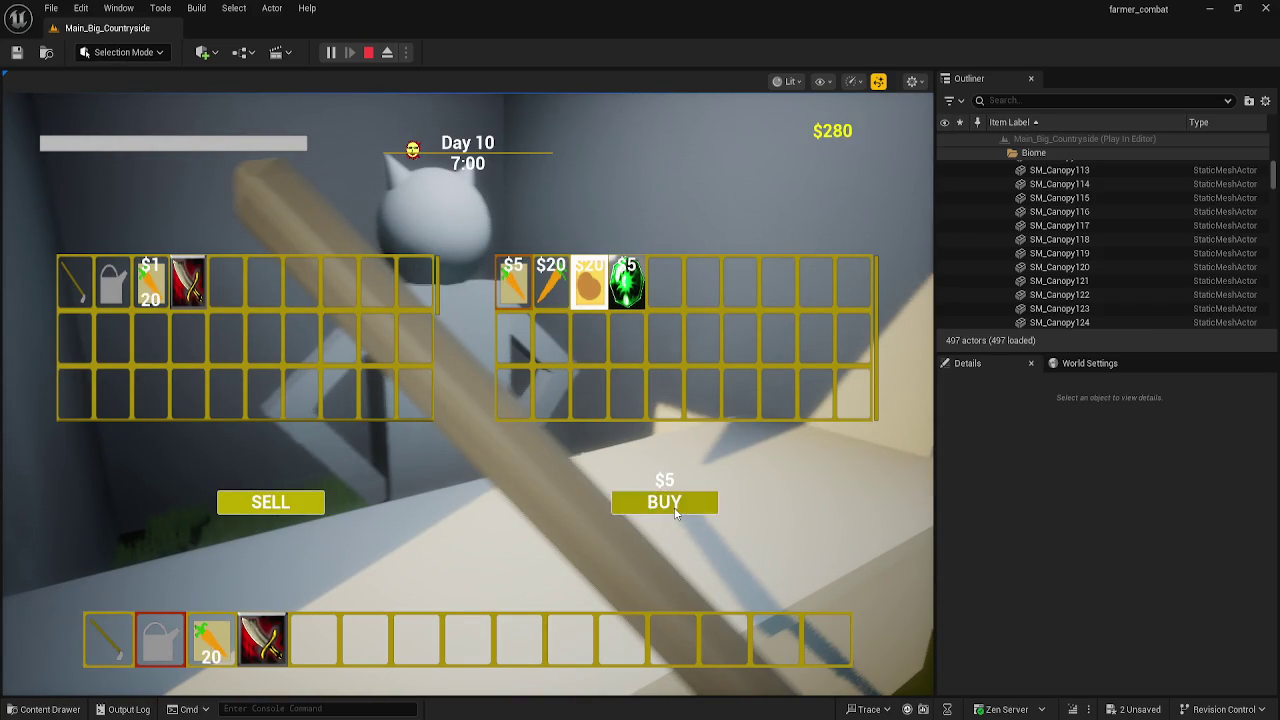
pyautogui.tripleClick(675, 510)
pyautogui.tripleClick(675, 510)
pyautogui.doubleClick(675, 510)
pyautogui.tripleClick(675, 510)
pyautogui.tripleClick(675, 510)
pyautogui.tripleClick(675, 510)
pyautogui.tripleClick(675, 510)
pyautogui.doubleClick(675, 510)
pyautogui.tripleClick(675, 510)
pyautogui.doubleClick(675, 510)
pyautogui.tripleClick(675, 510)
pyautogui.doubleClick(675, 510)
pyautogui.tripleClick(675, 510)
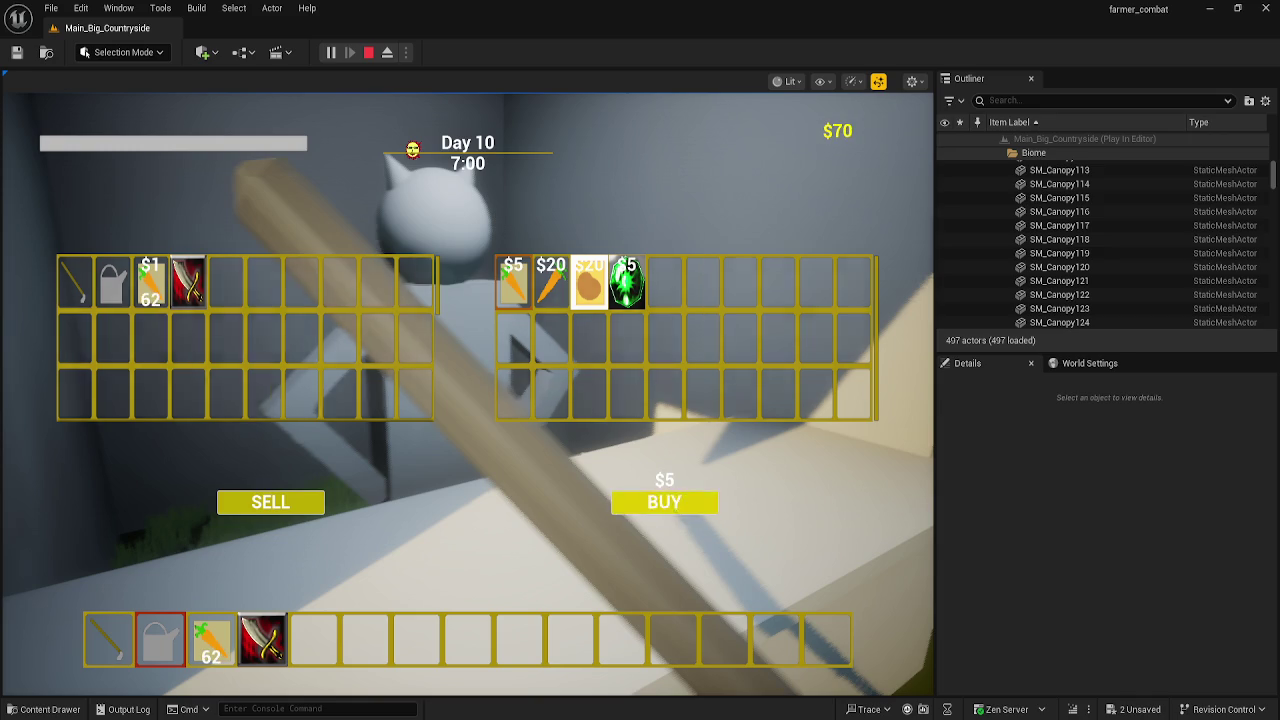
pyautogui.press('e')
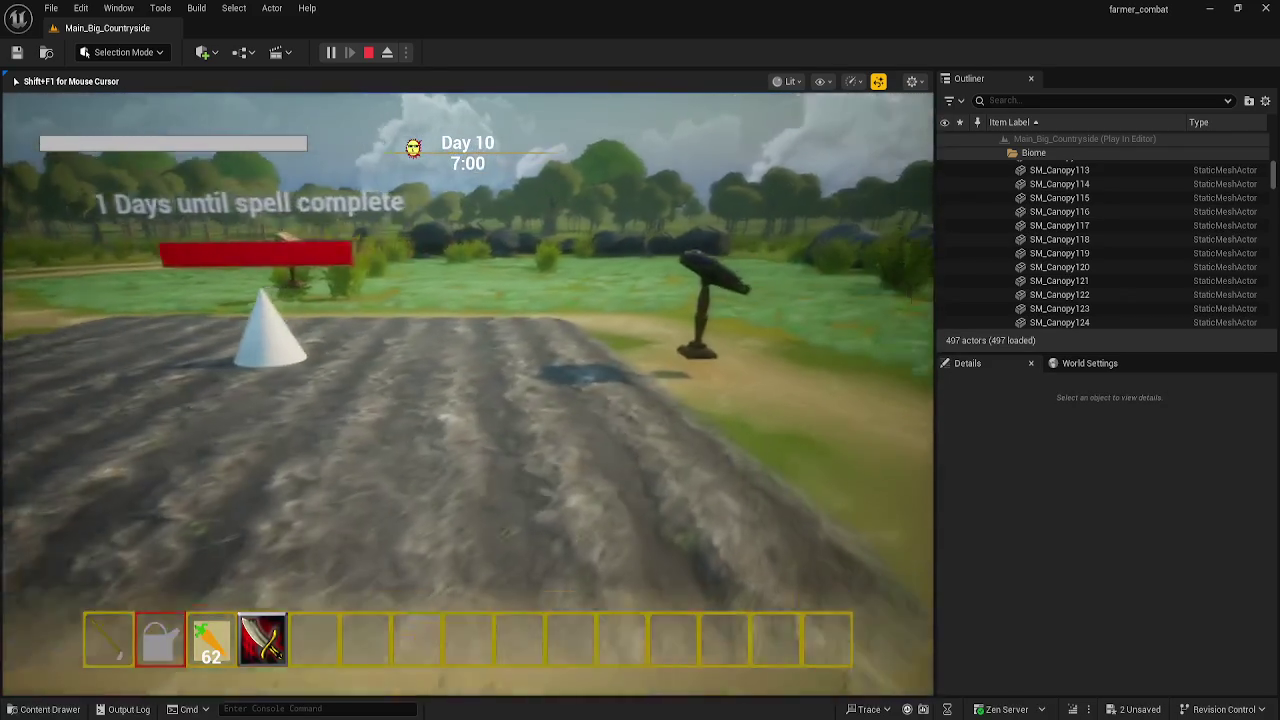
# - Switch to the hoe and till the soil around the white tile
pyautogui.press('1')
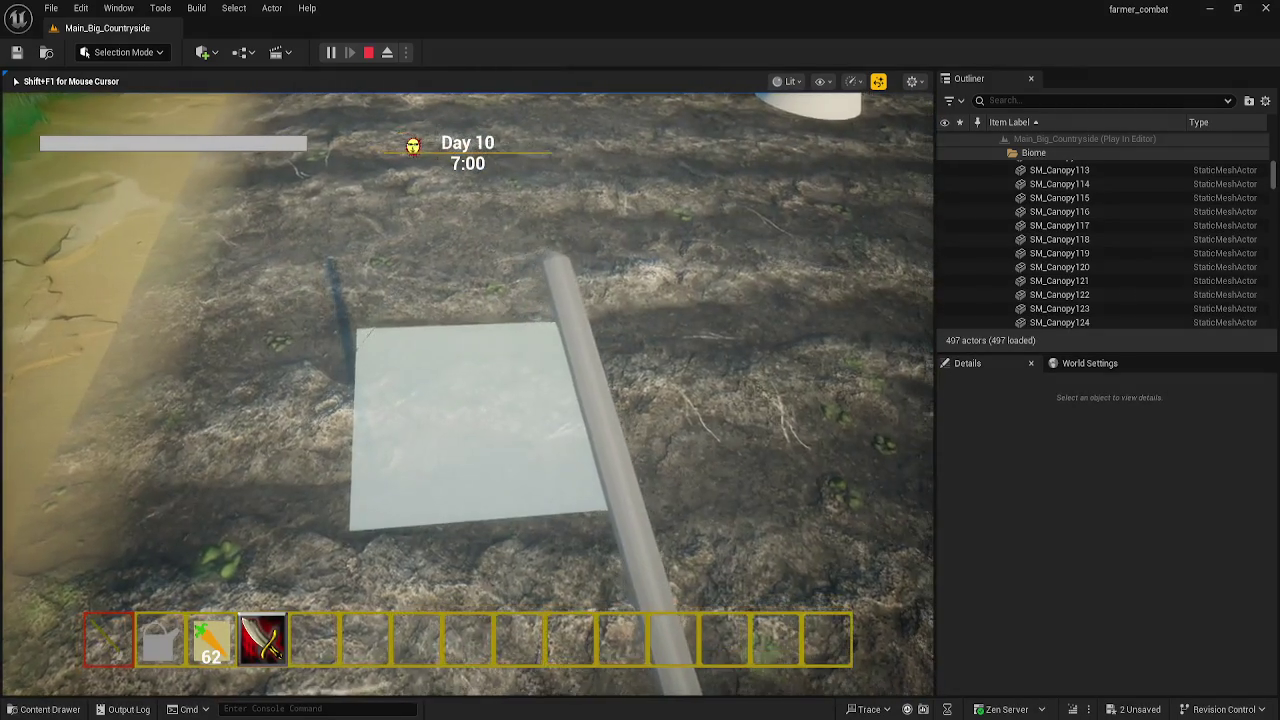
pyautogui.click(467, 393)
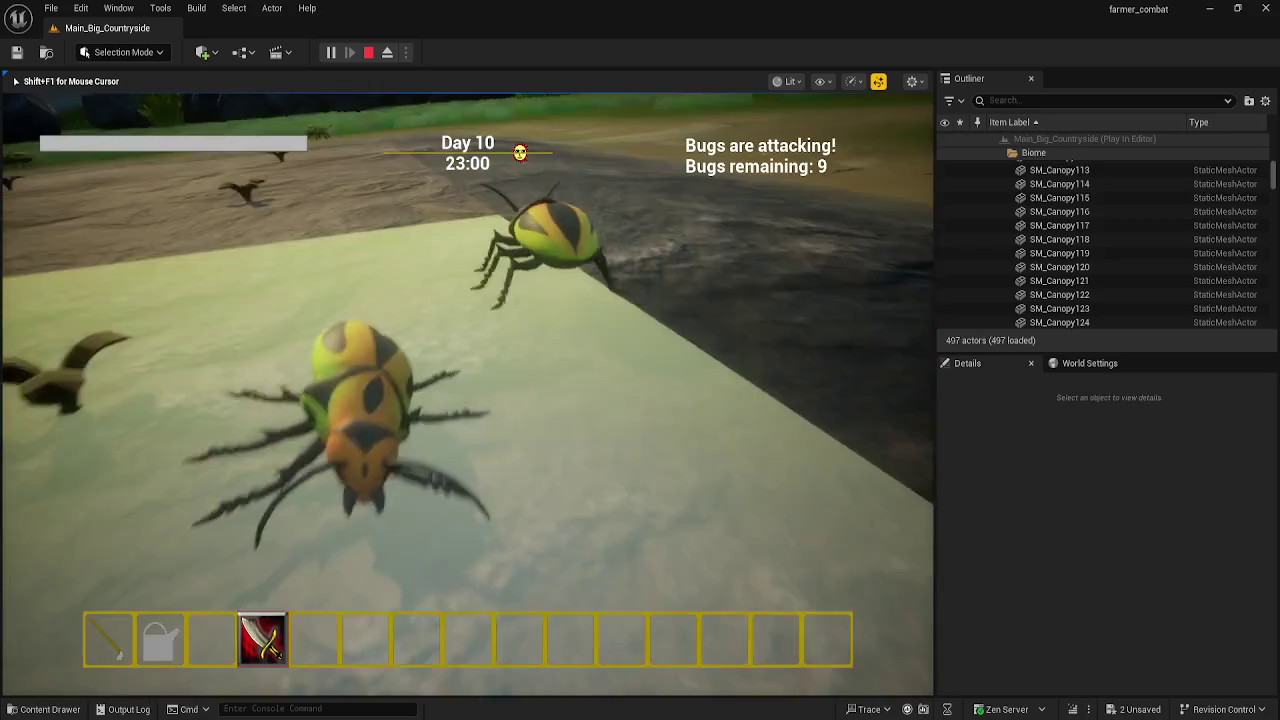
# - Strike the bugs on the plot with the sword, killing several of them
pyautogui.click(467, 394)
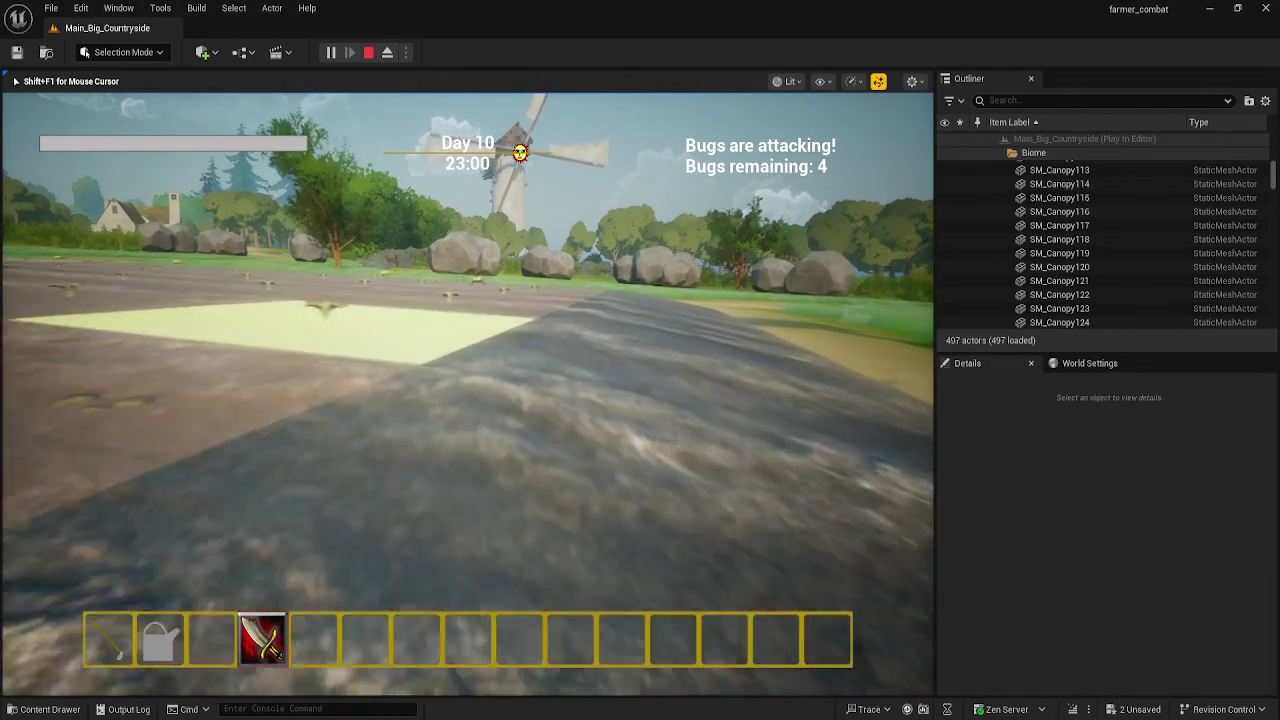
pyautogui.press('w')
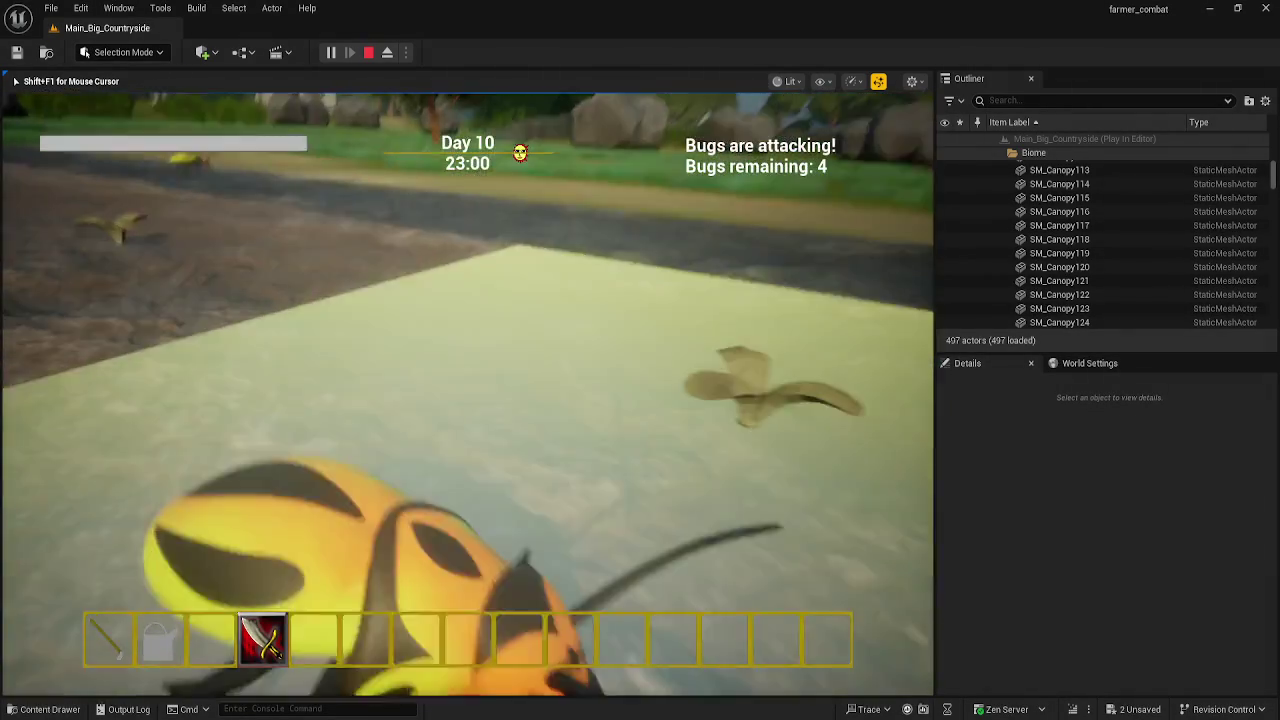
pyautogui.click(467, 393)
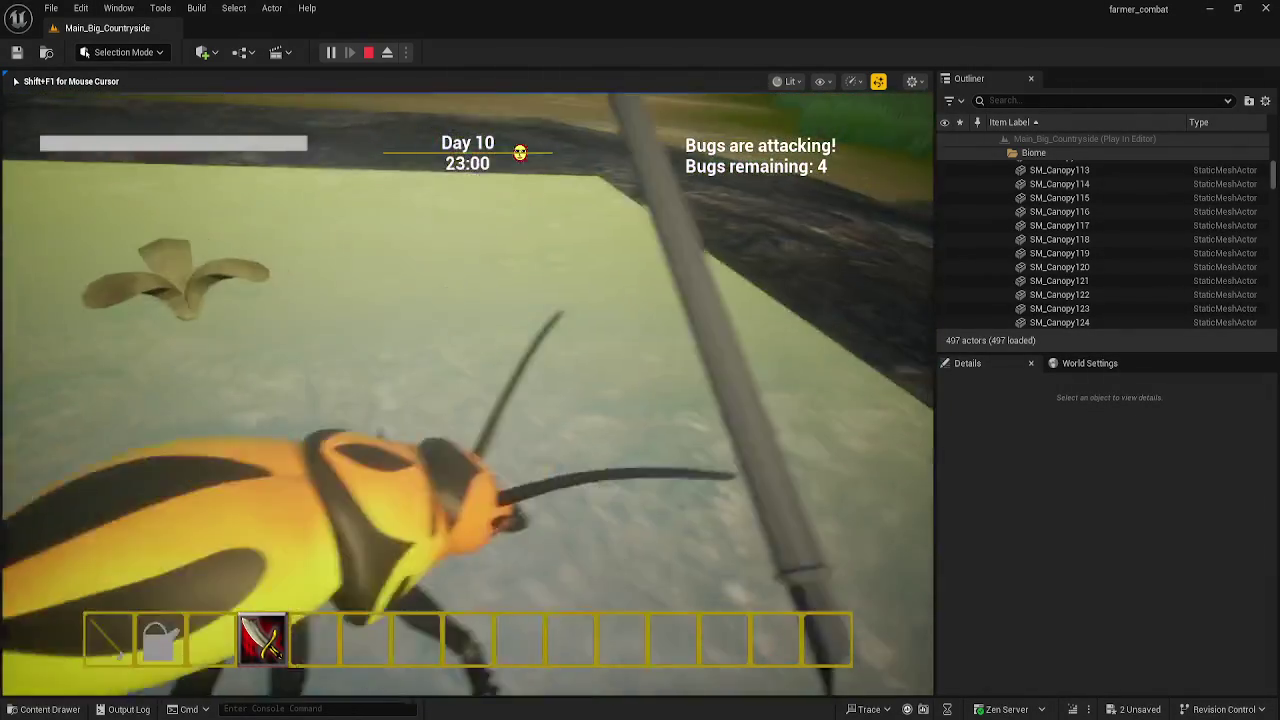
pyautogui.click(467, 393)
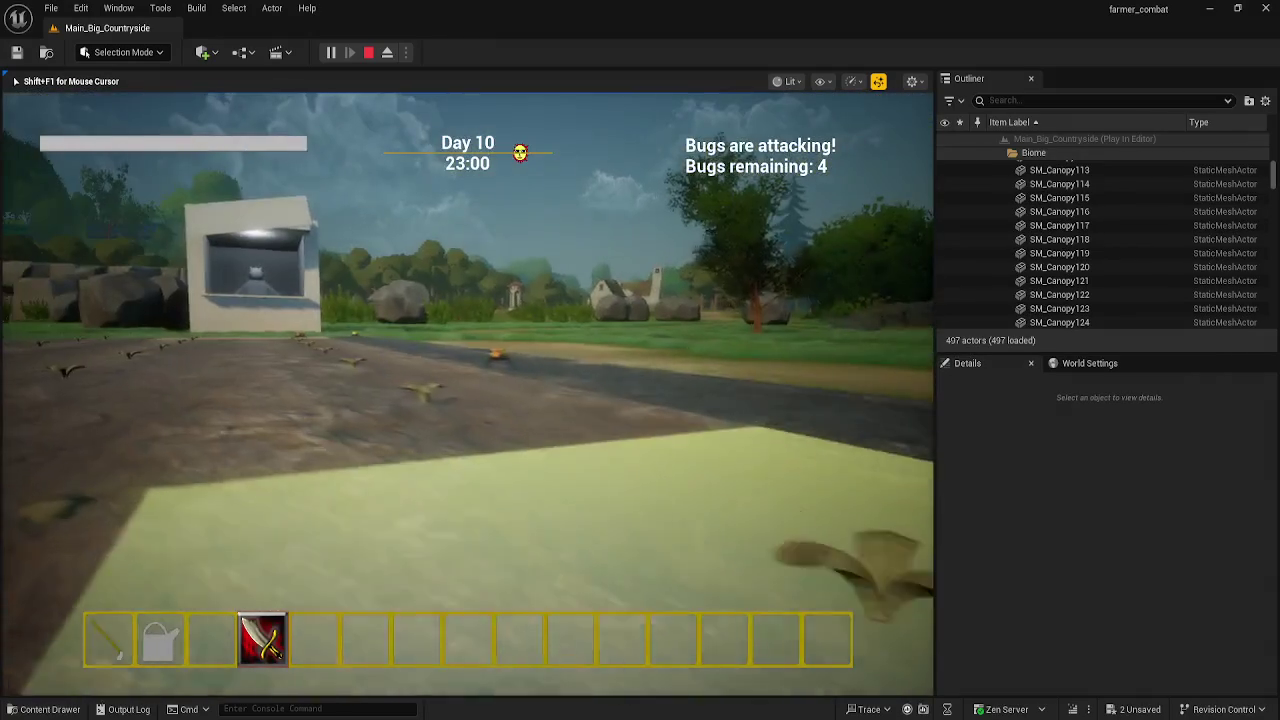
pyautogui.click(467, 393)
pyautogui.click(467, 393)
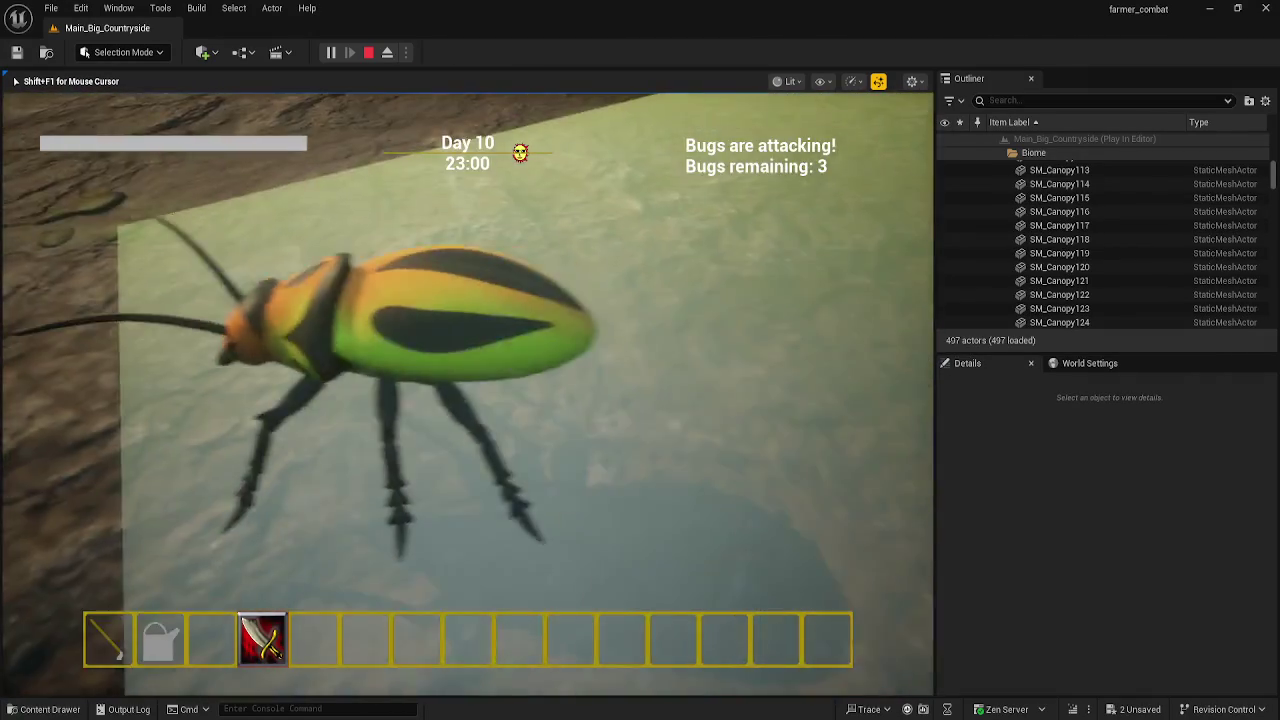
pyautogui.click(467, 393)
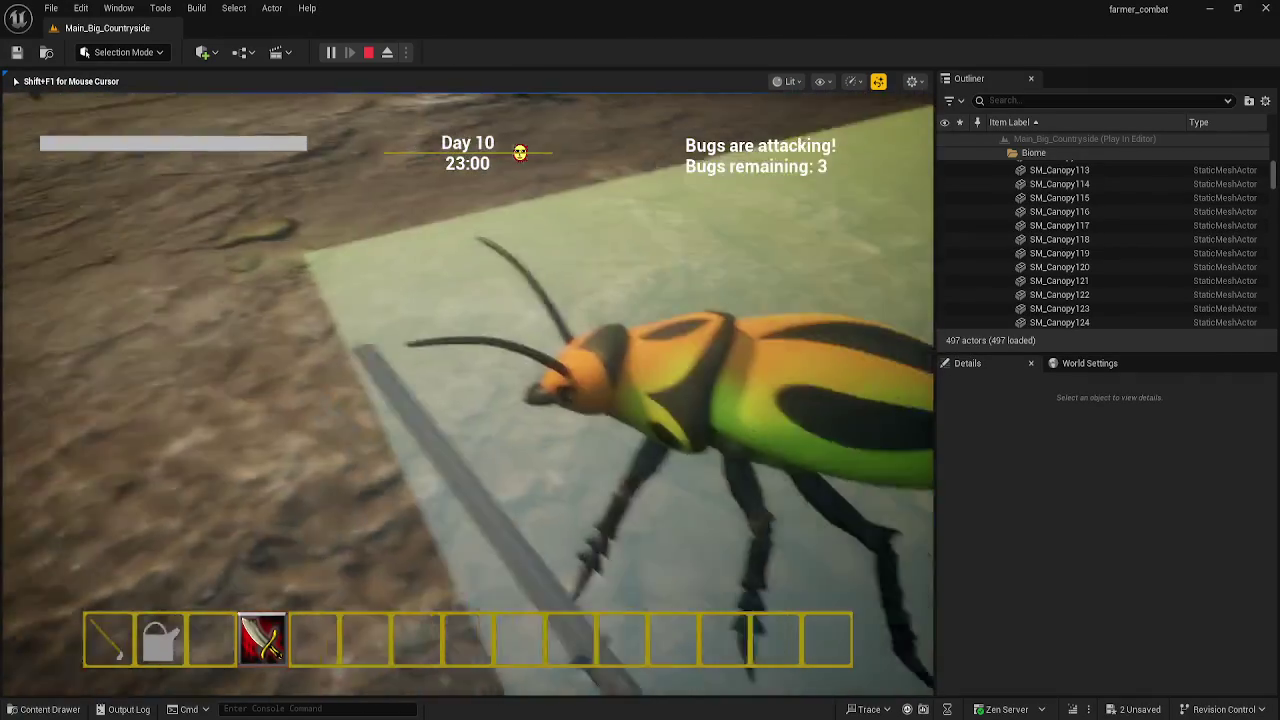
pyautogui.click(467, 393)
pyautogui.click(467, 393)
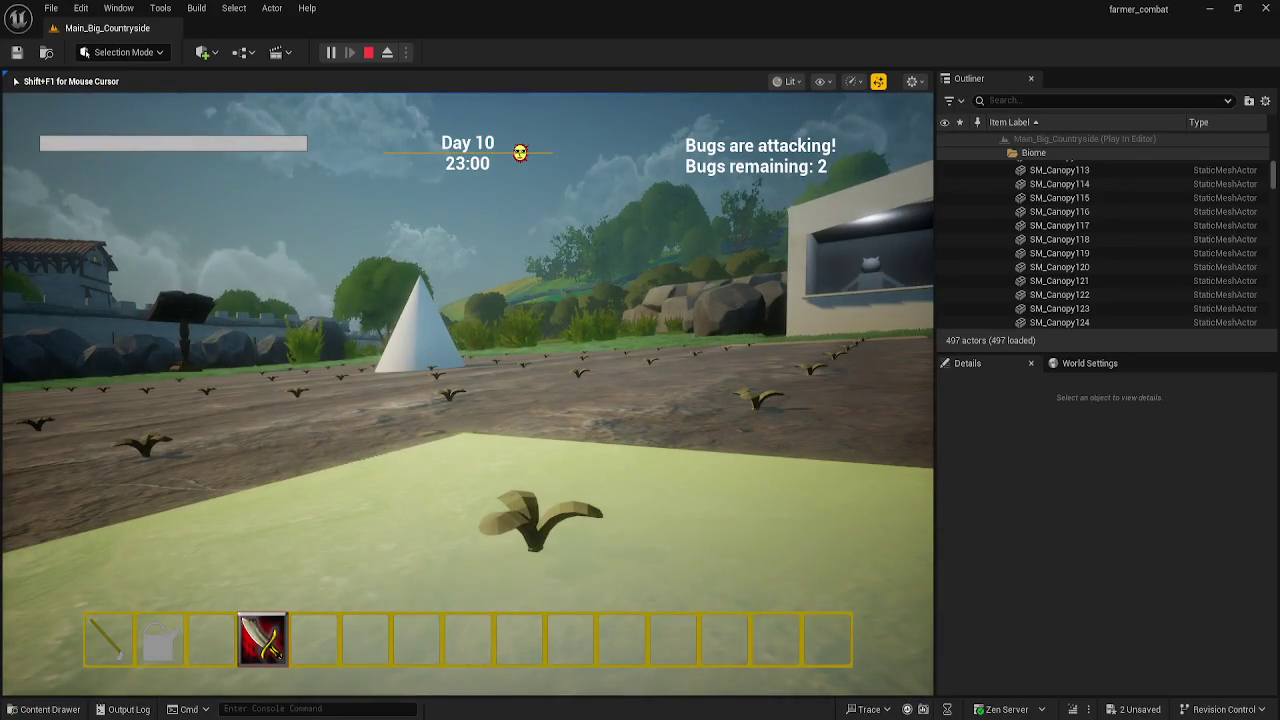
pyautogui.click(467, 393)
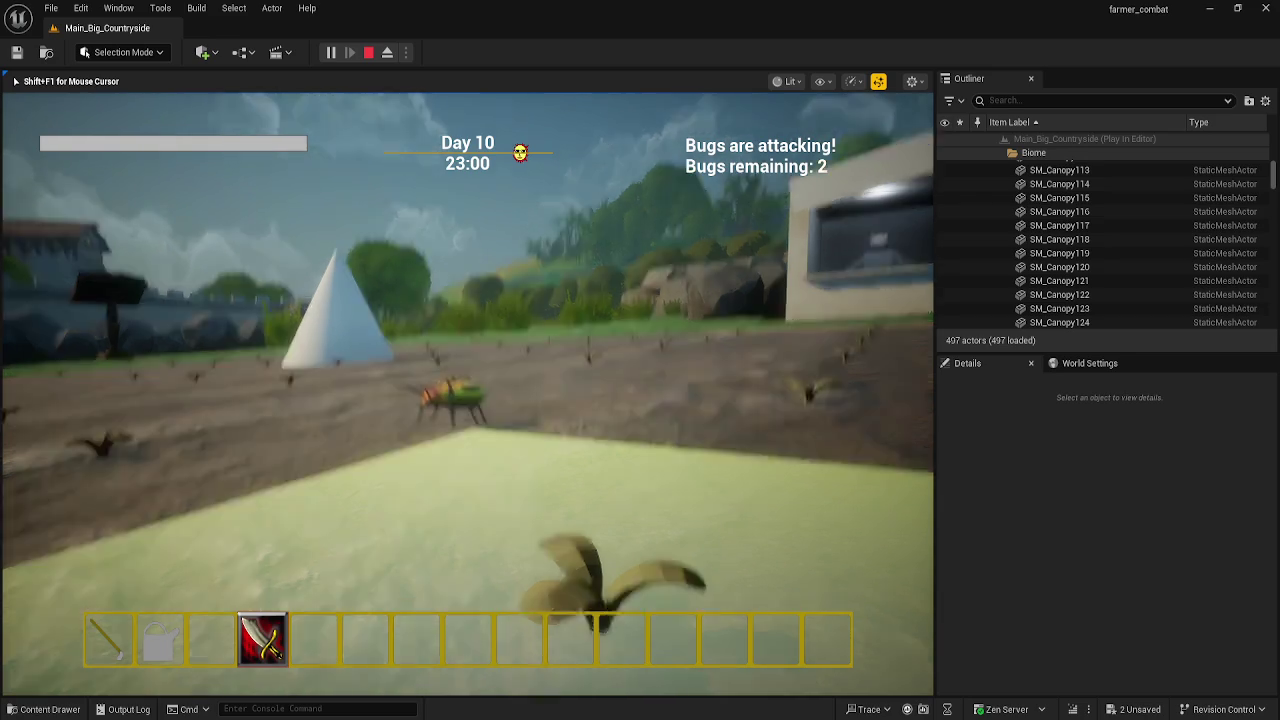
# - Kill the yellow bug approaching the plot, leaving one bug remaining
pyautogui.click(467, 393)
pyautogui.click(467, 393)
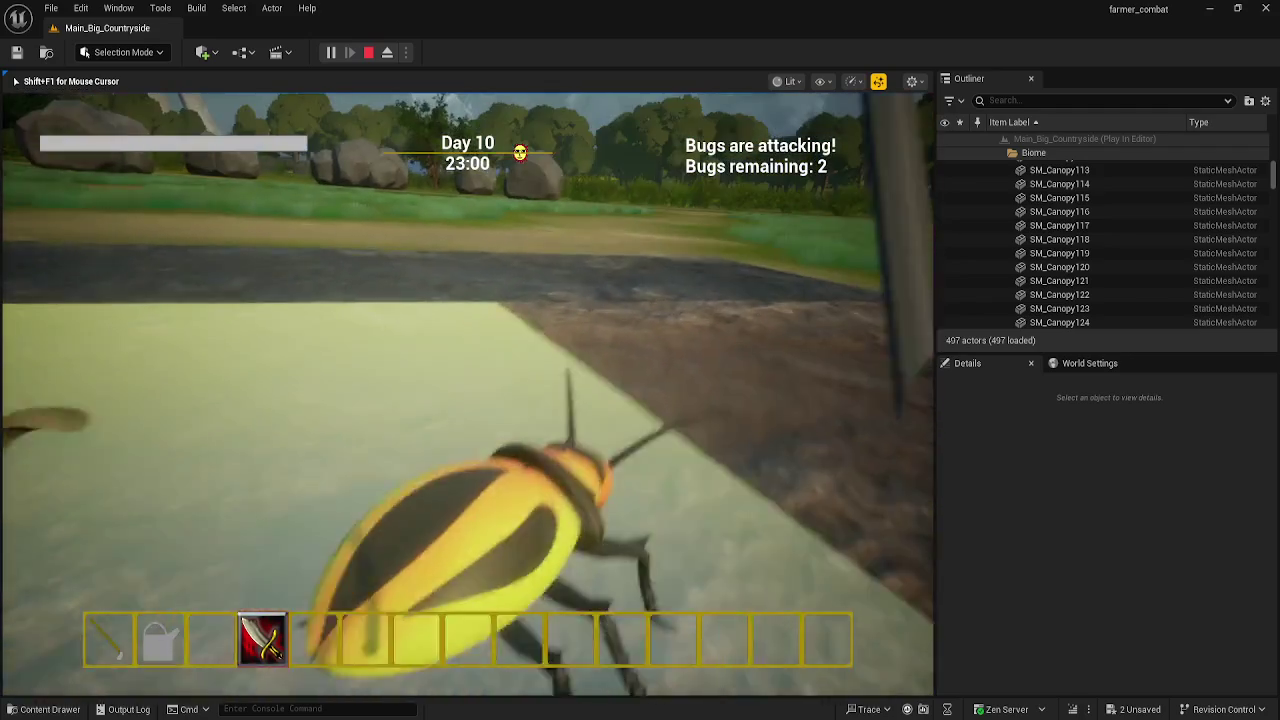
pyautogui.click(467, 393)
pyautogui.click(467, 393)
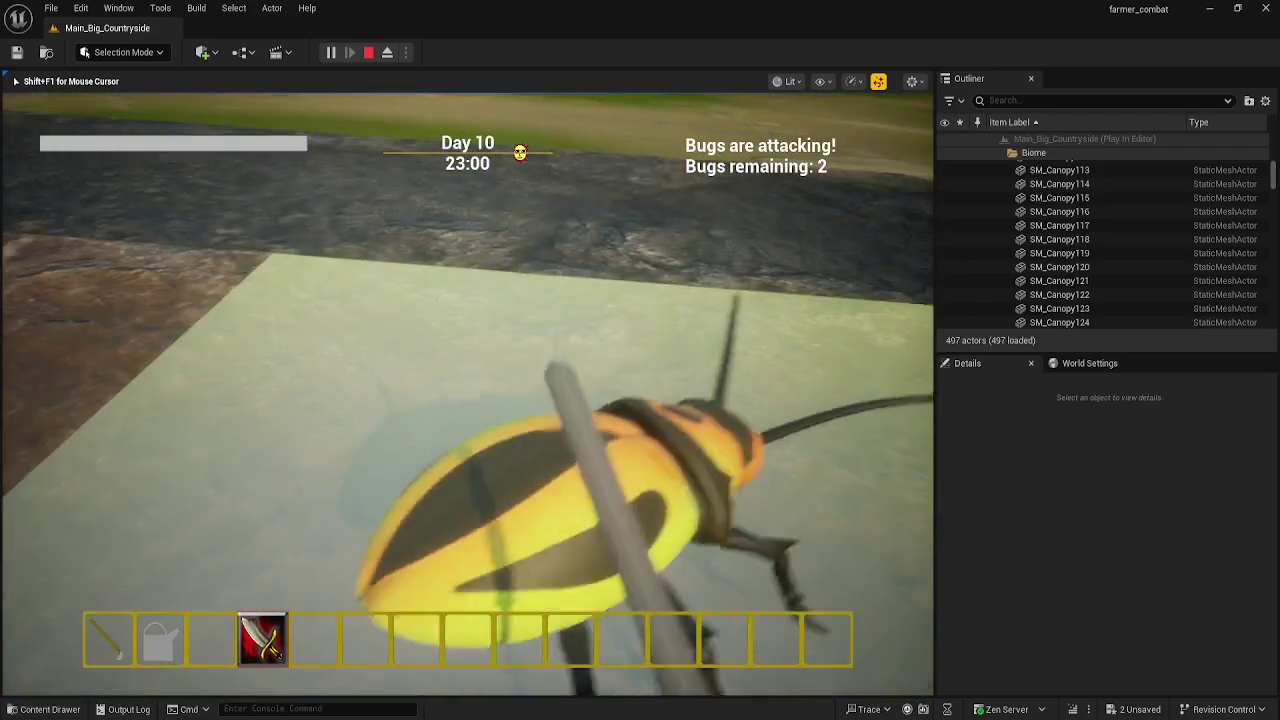
pyautogui.click(467, 393)
pyautogui.click(467, 393)
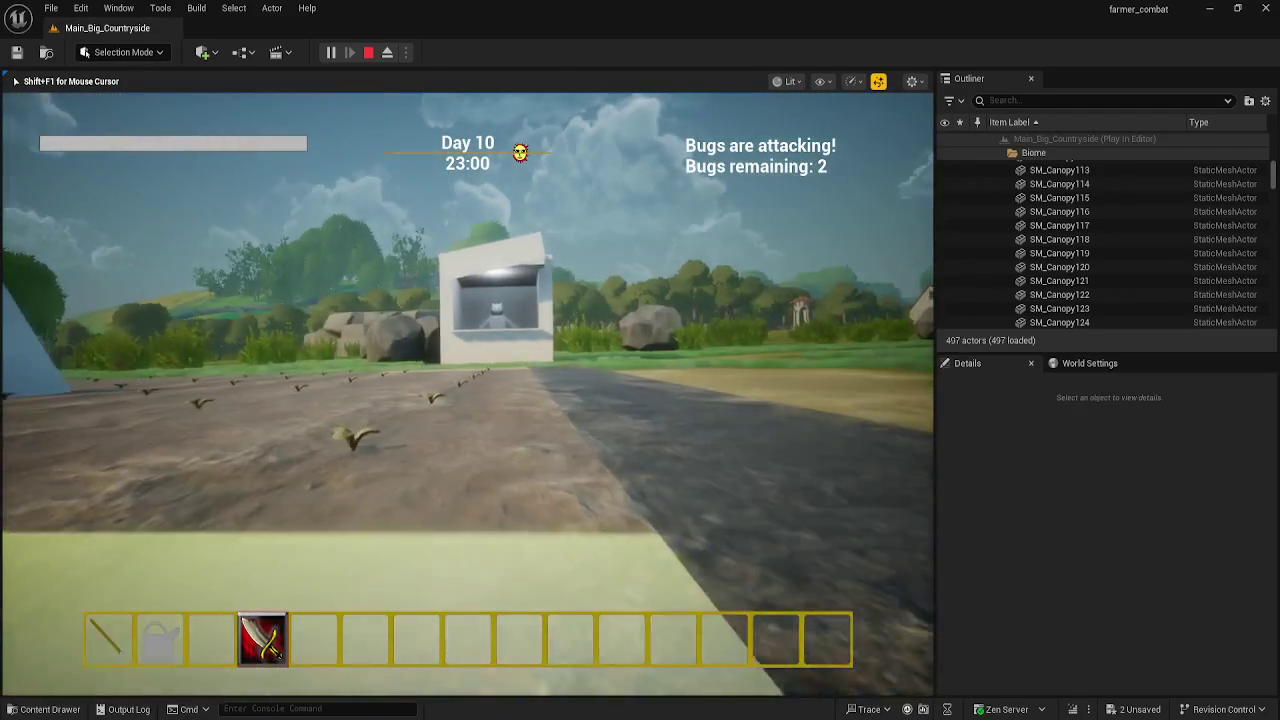
pyautogui.click(467, 393)
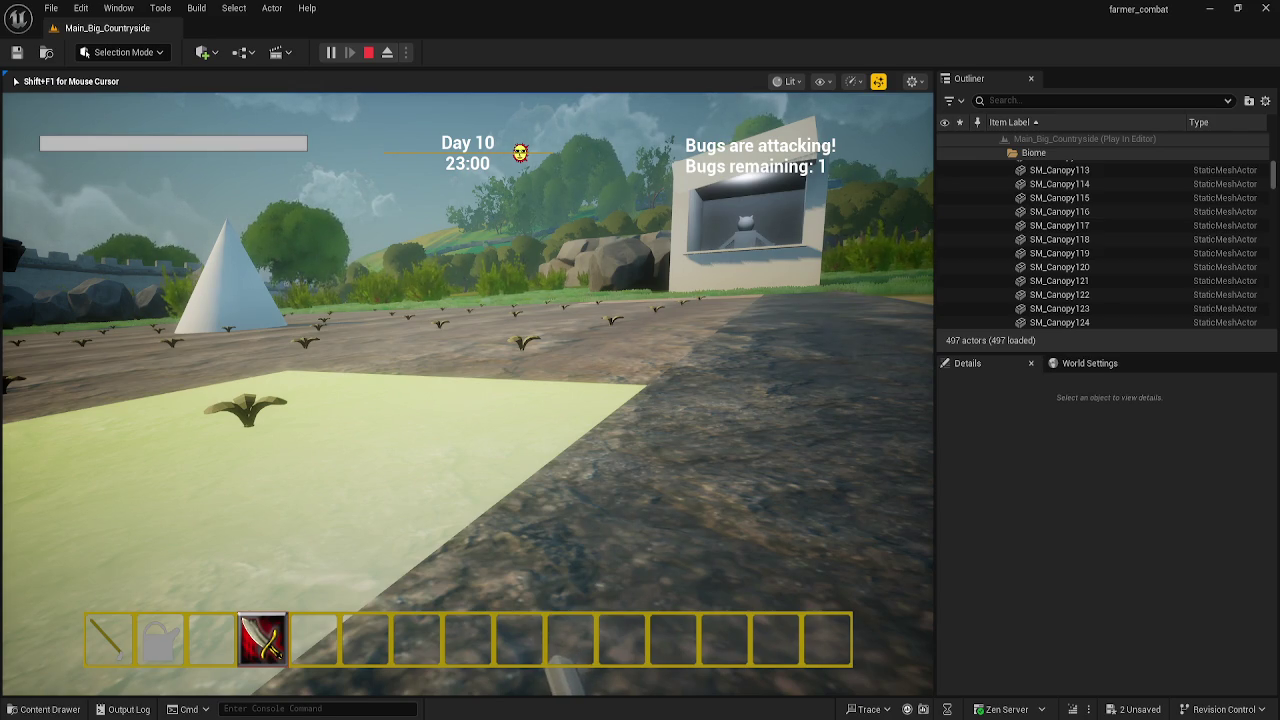
# - Walk around the plot toward the castle, hunting down the last bug
pyautogui.press('s')
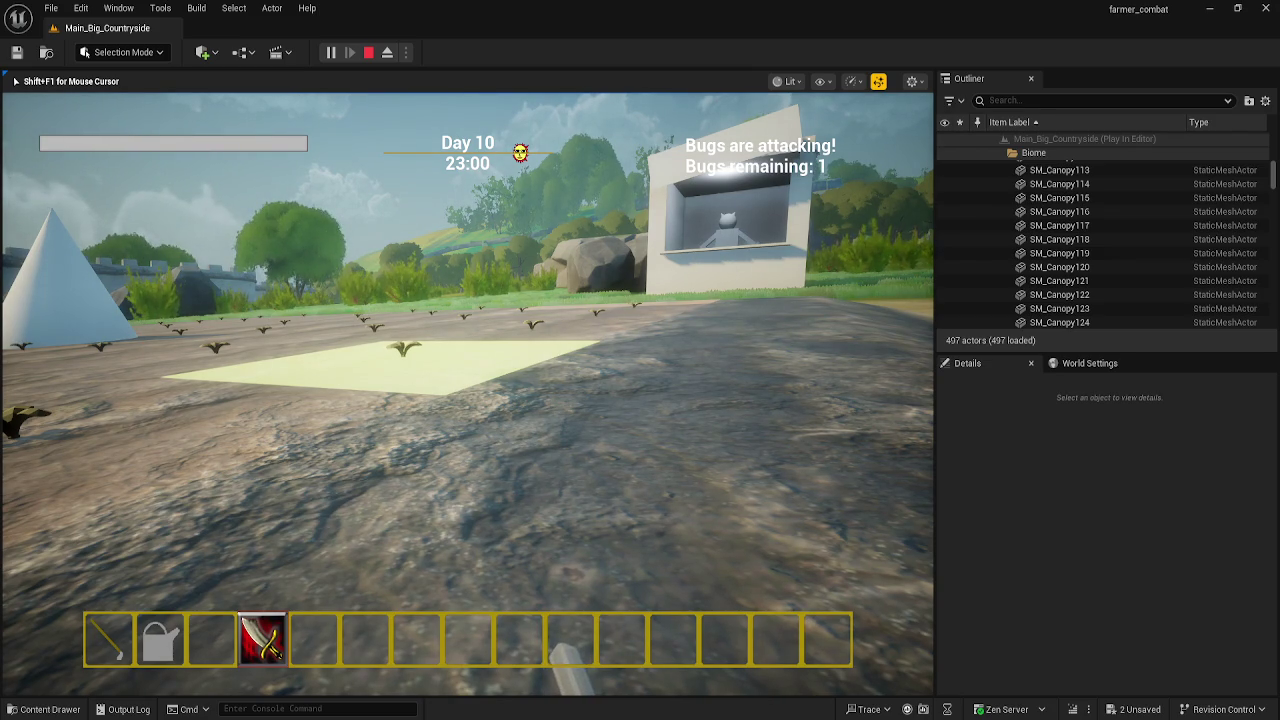
pyautogui.press('w')
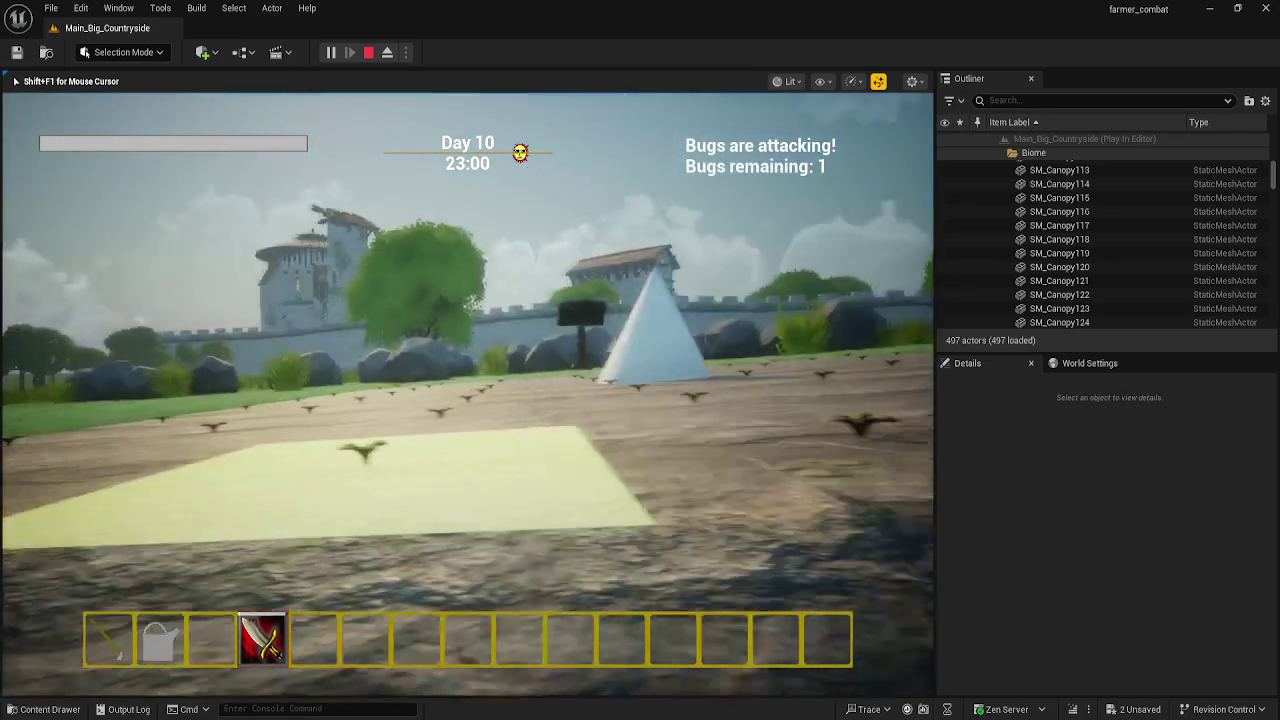
pyautogui.press('s')
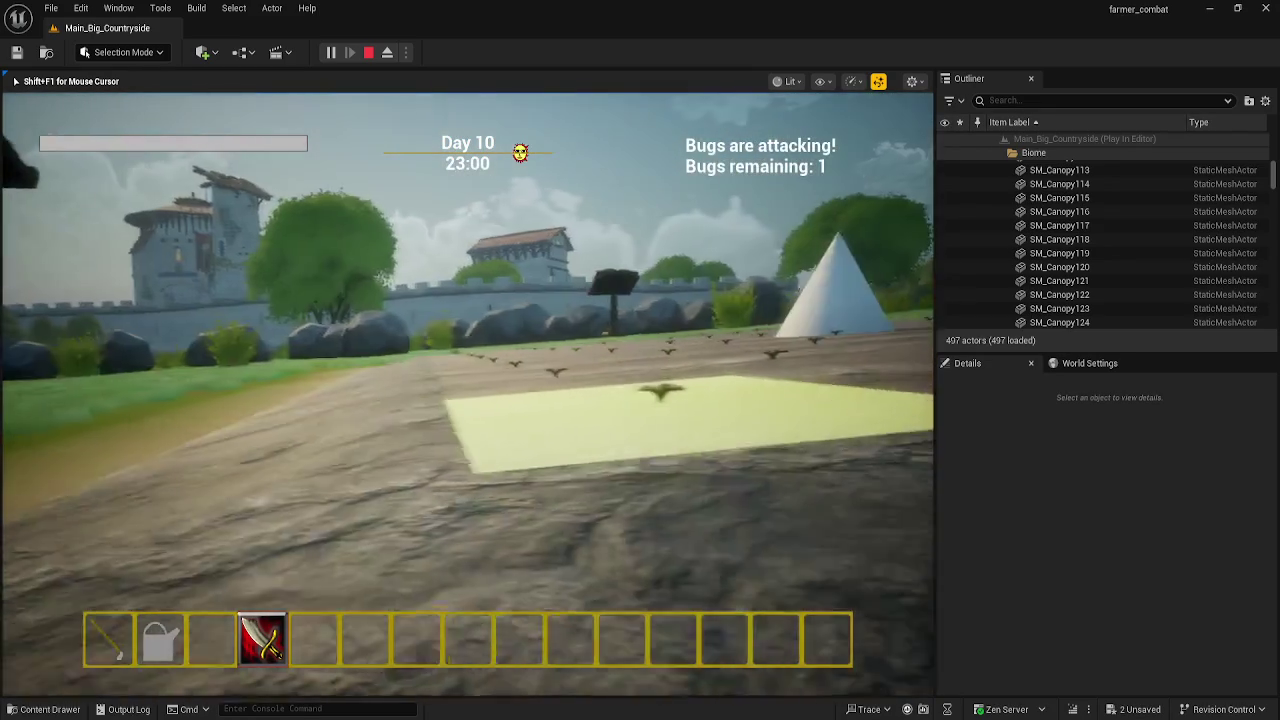
pyautogui.press('a')
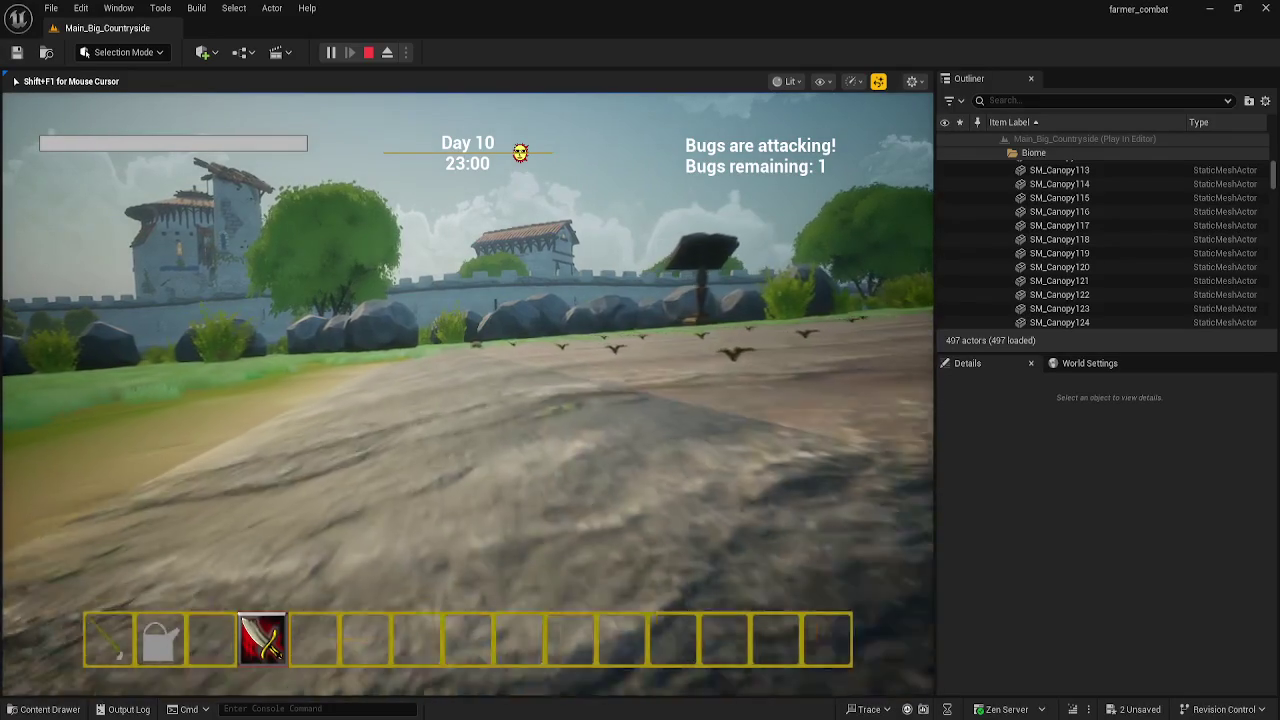
pyautogui.press('w')
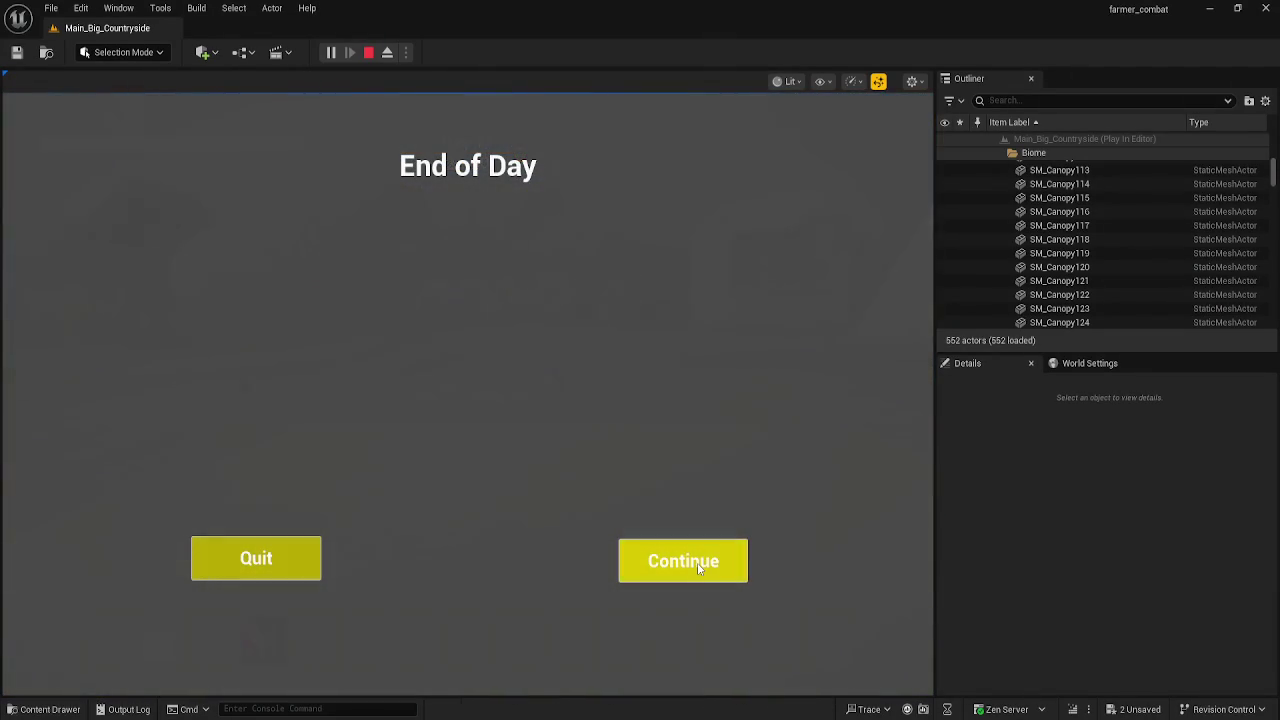
# - Dismiss the End of Day screen to start Day 11 and walk to the wooden post
pyautogui.click(697, 562)
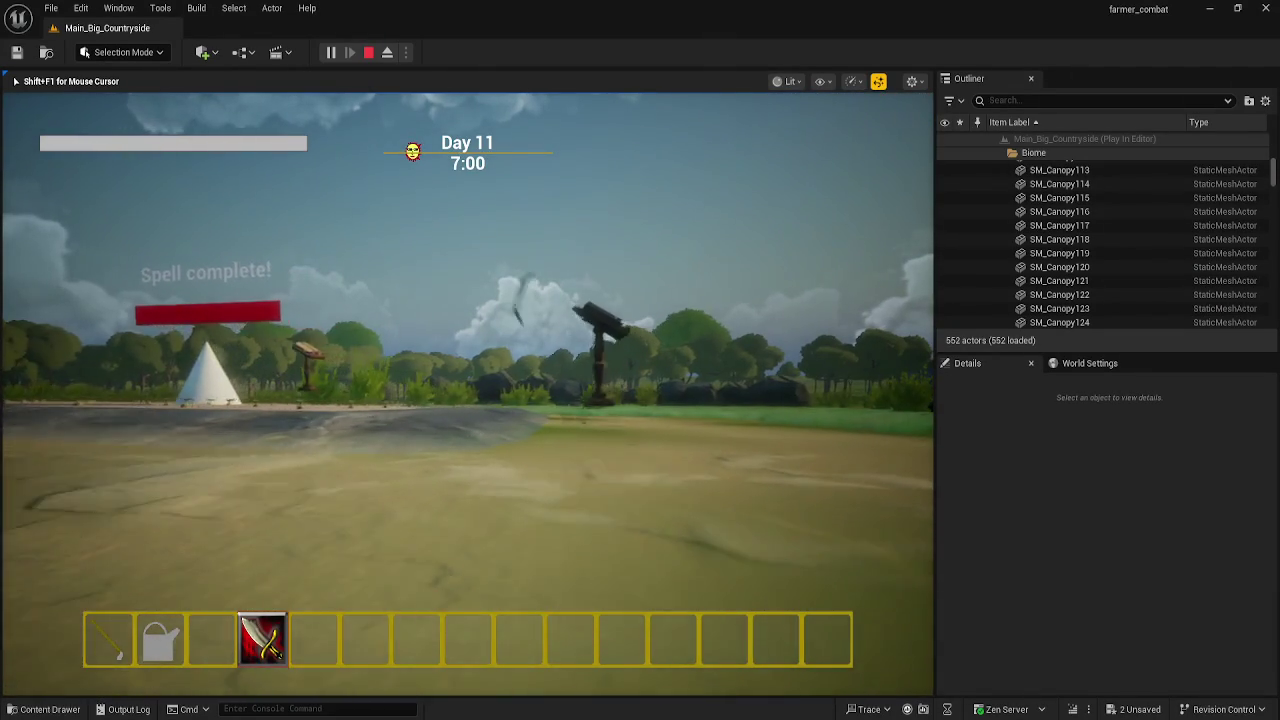
pyautogui.press('w')
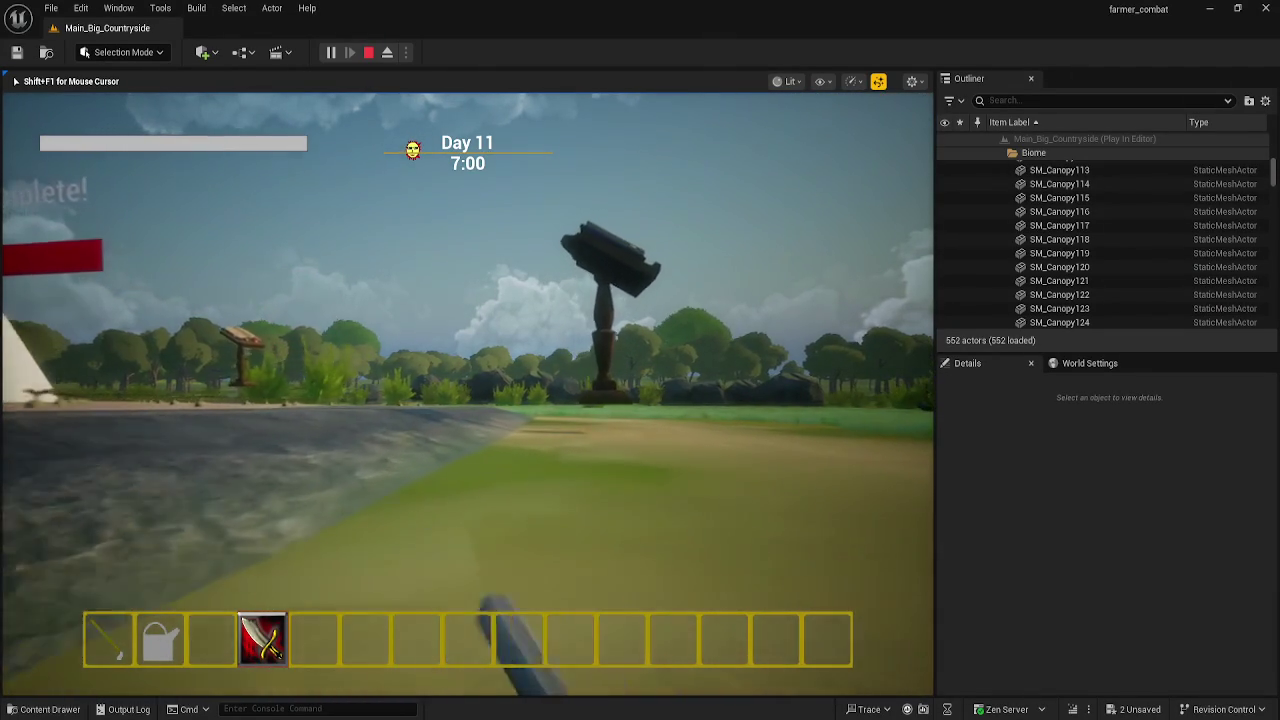
pyautogui.press('w')
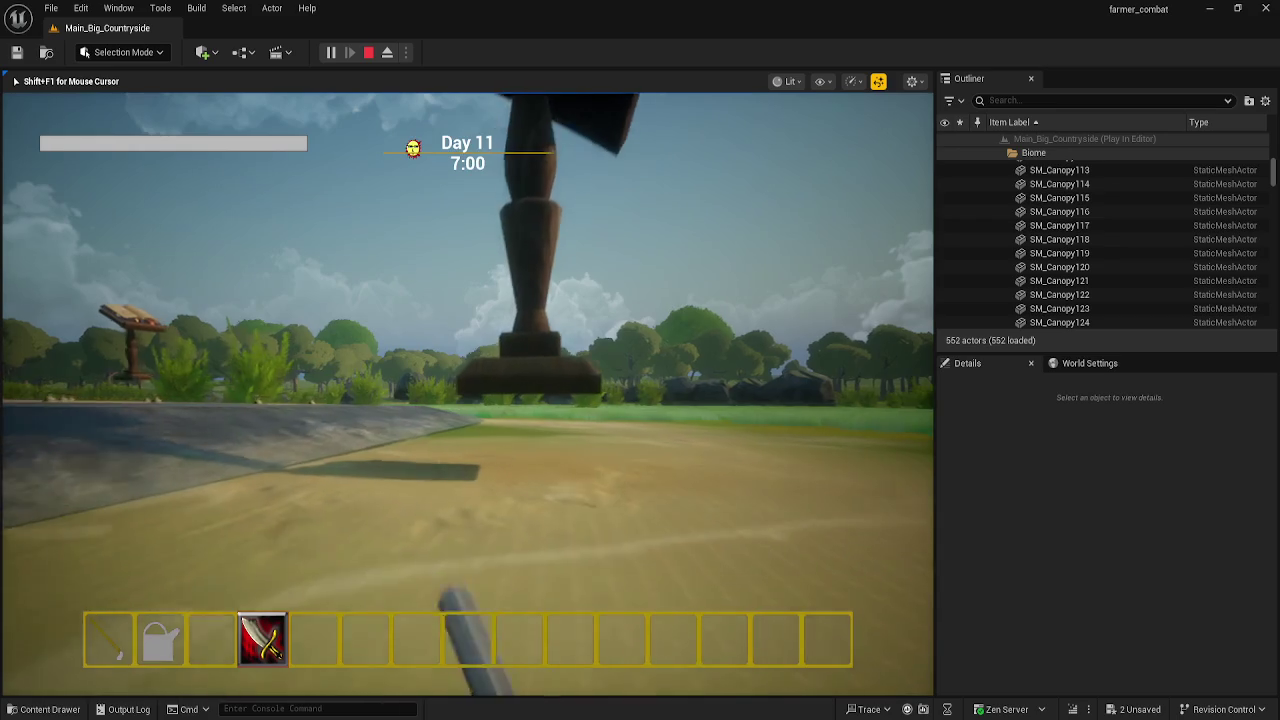
pyautogui.press('w')
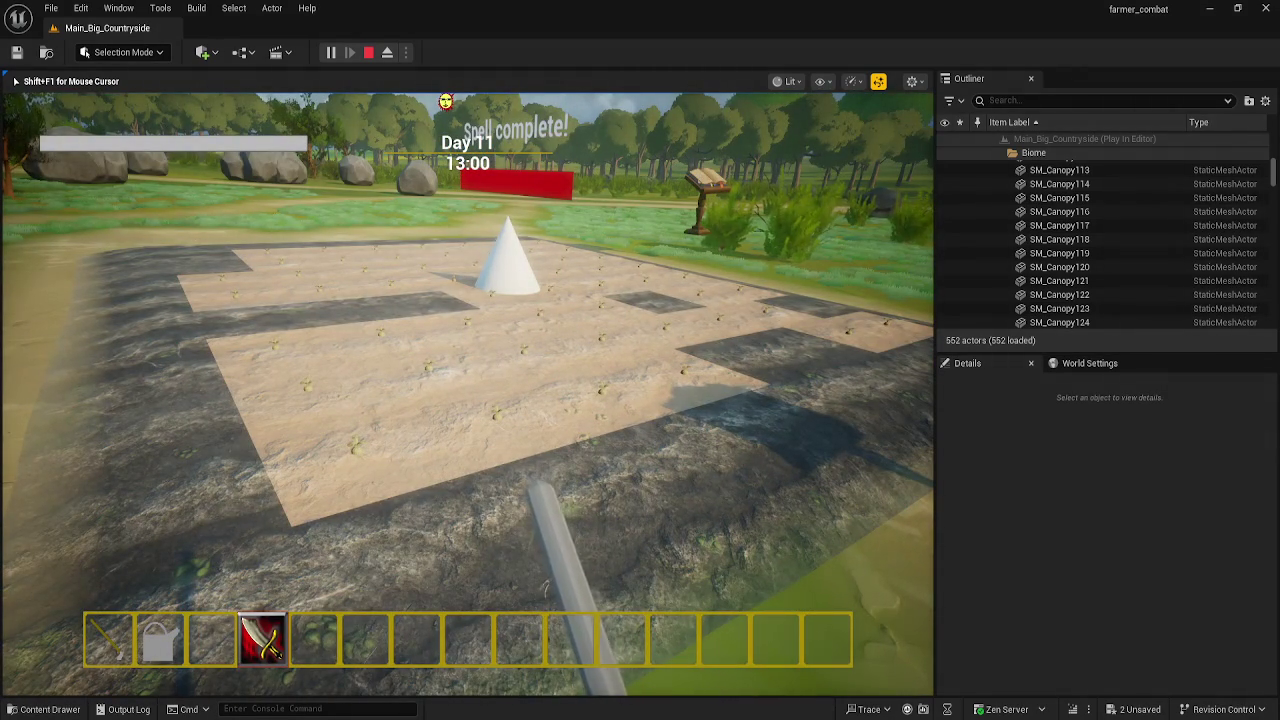
pyautogui.press('s')
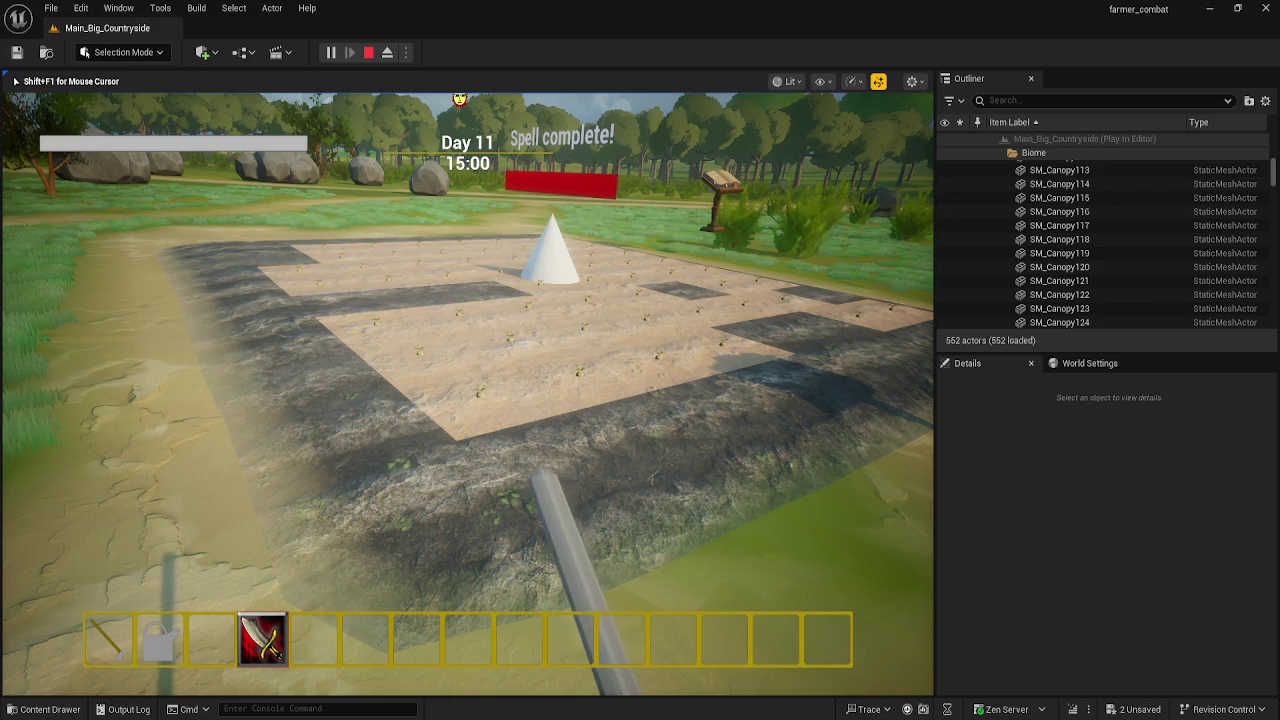
pyautogui.press('w')
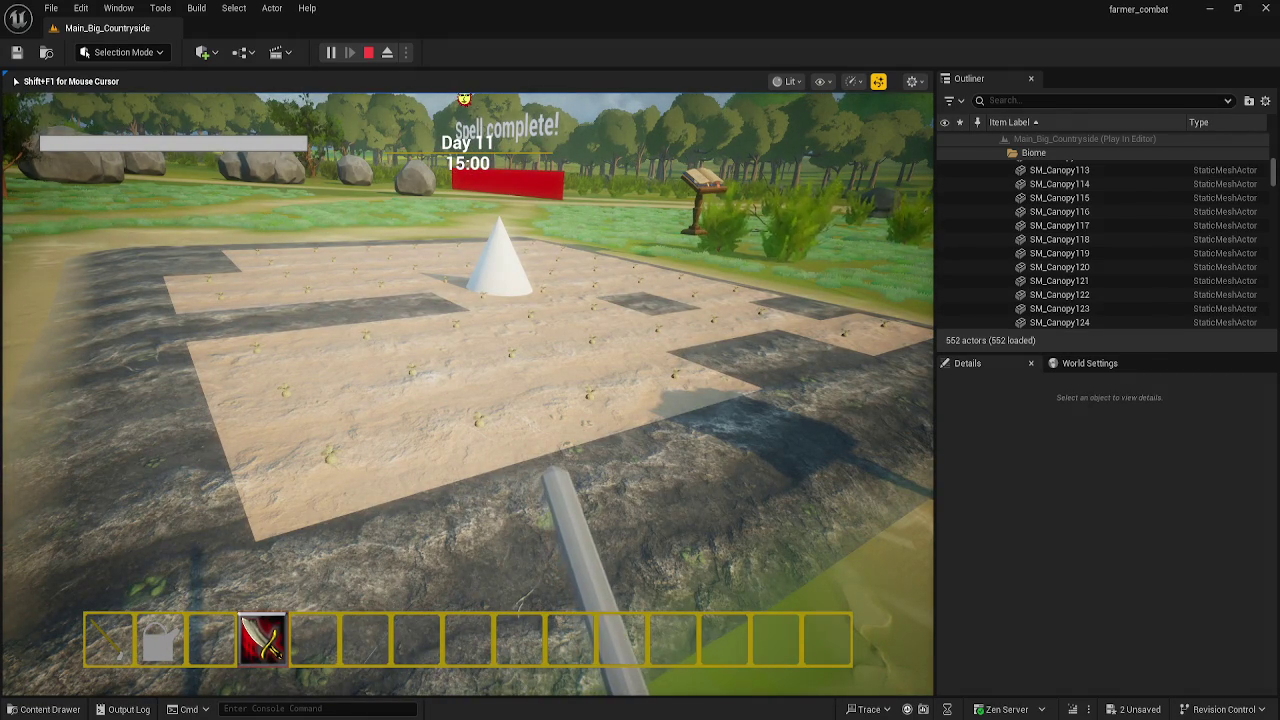
# - Swap between staff and watering can to tend and water field tiles, then stop the play session
pyautogui.press('2')
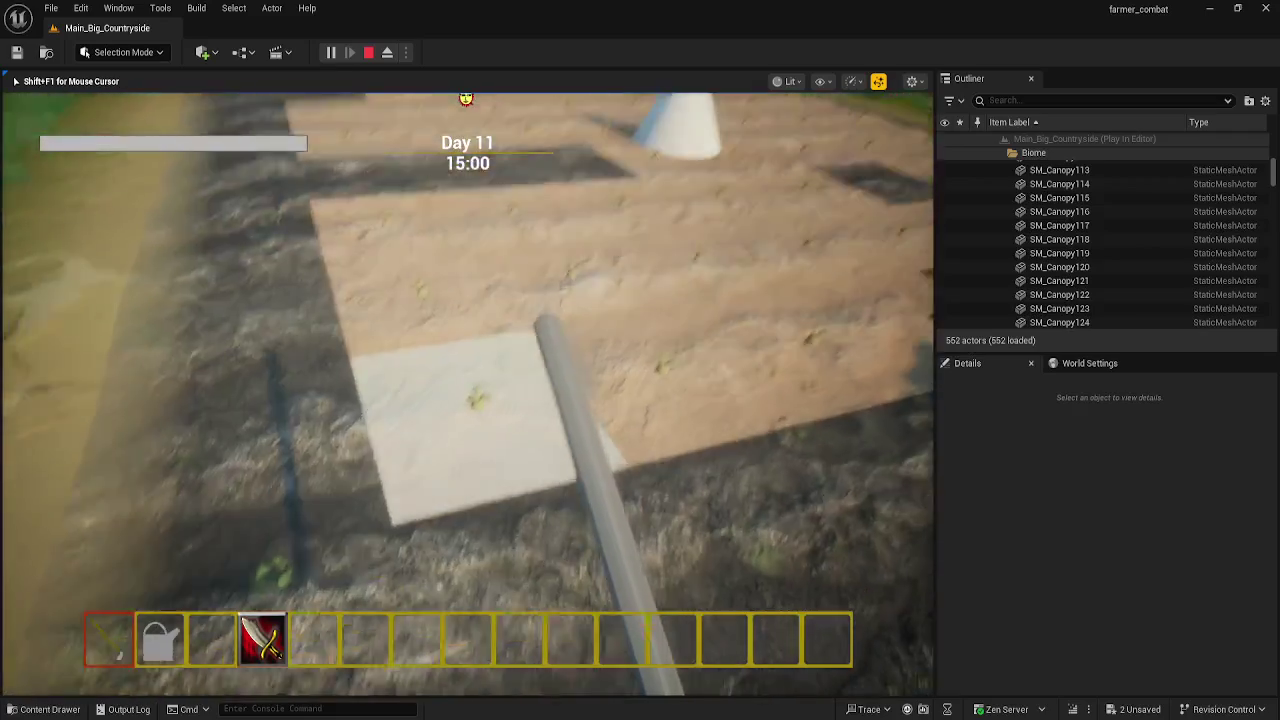
pyautogui.press('1')
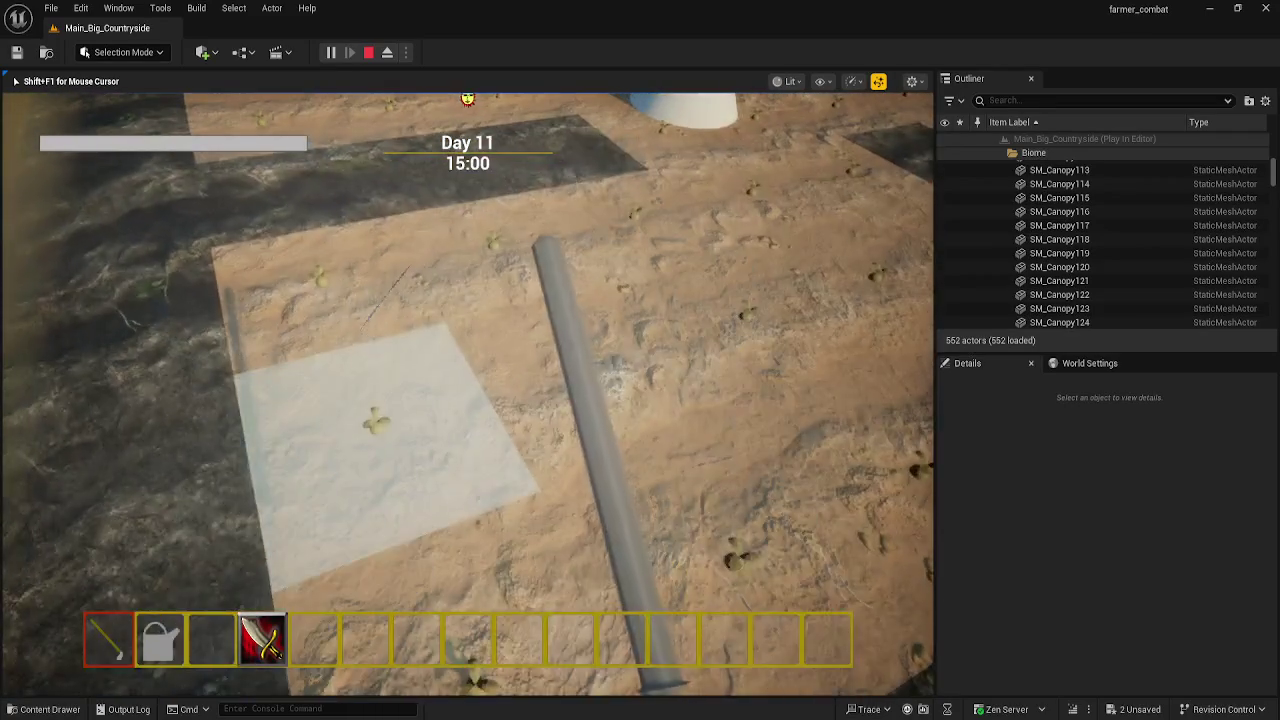
pyautogui.click(467, 394)
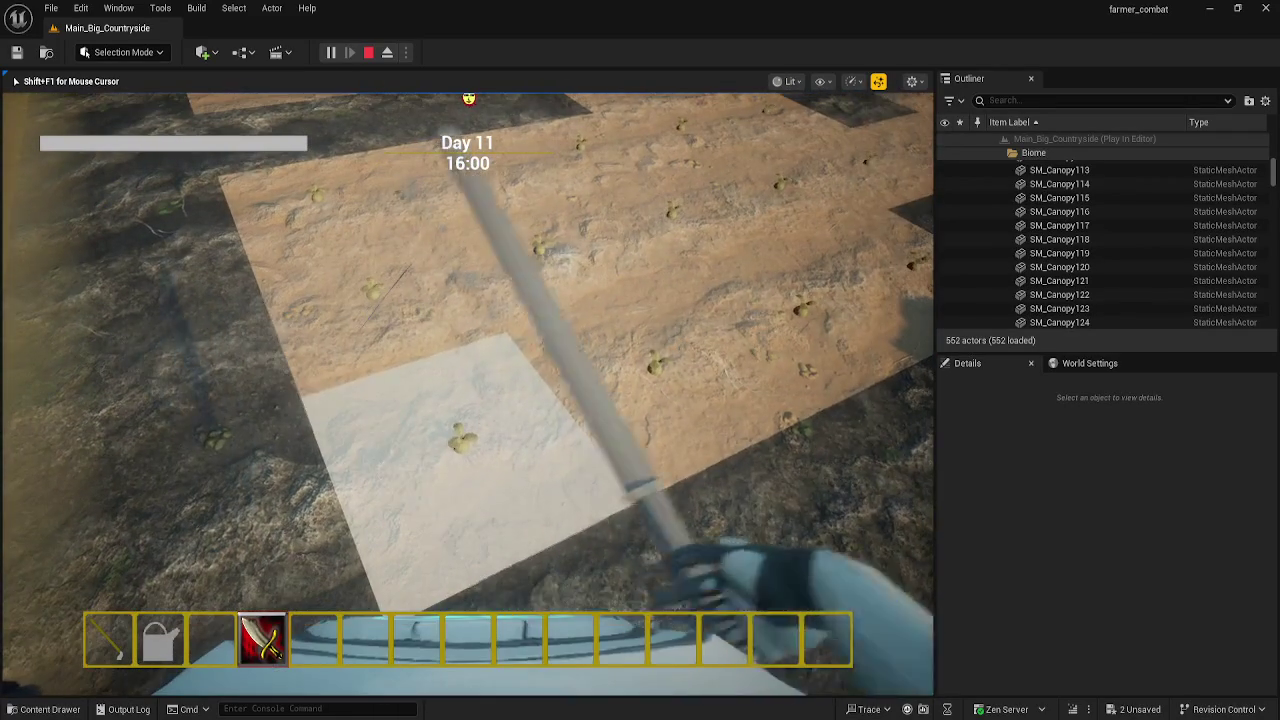
pyautogui.press('2')
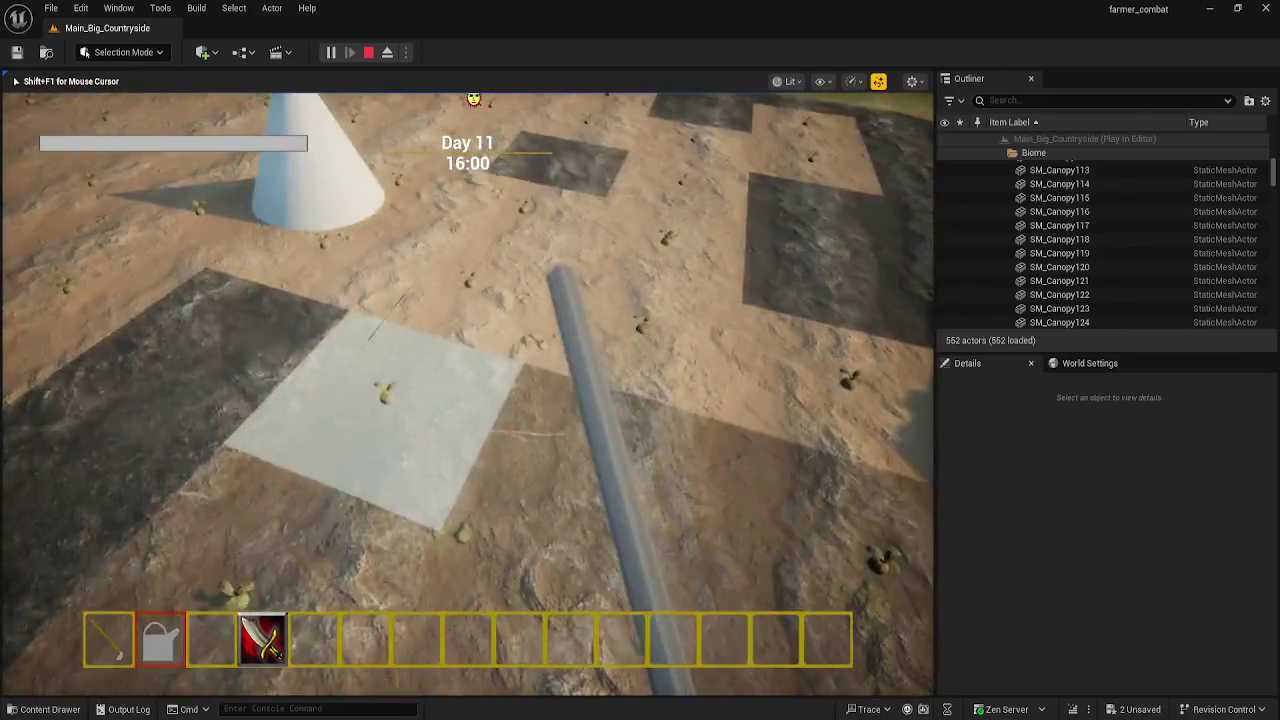
pyautogui.click(467, 394)
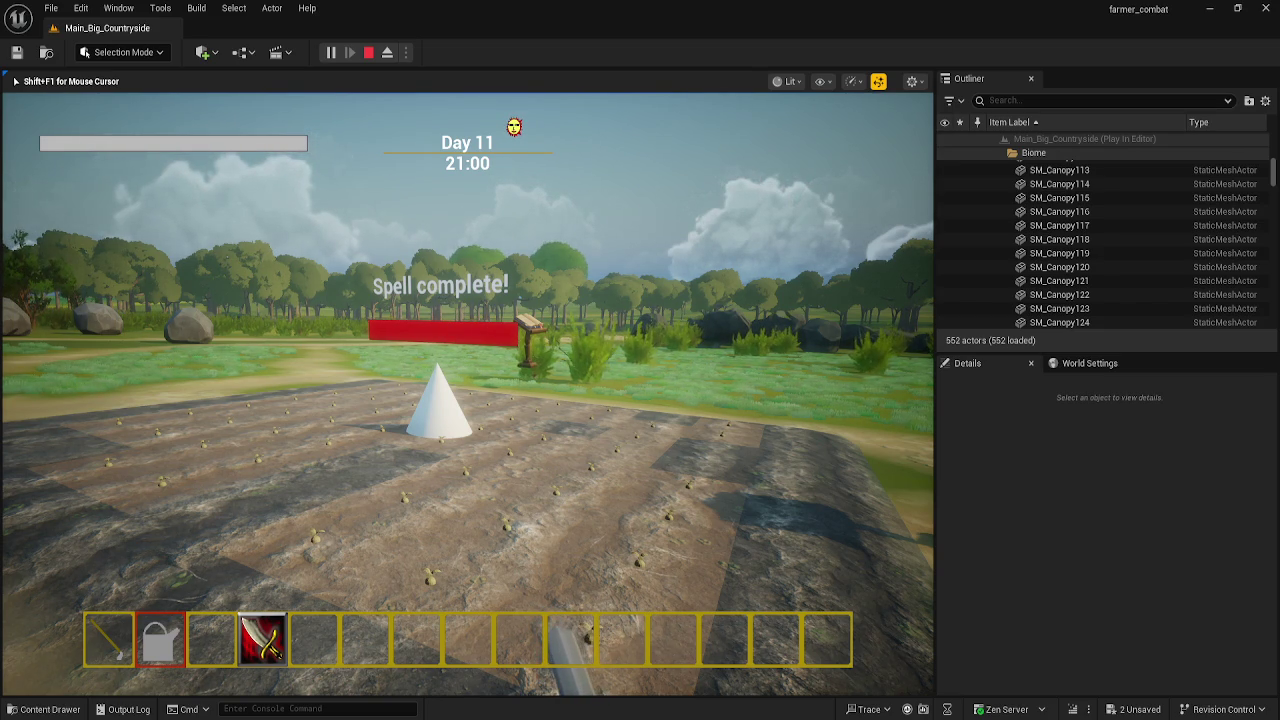
pyautogui.press('Escape')
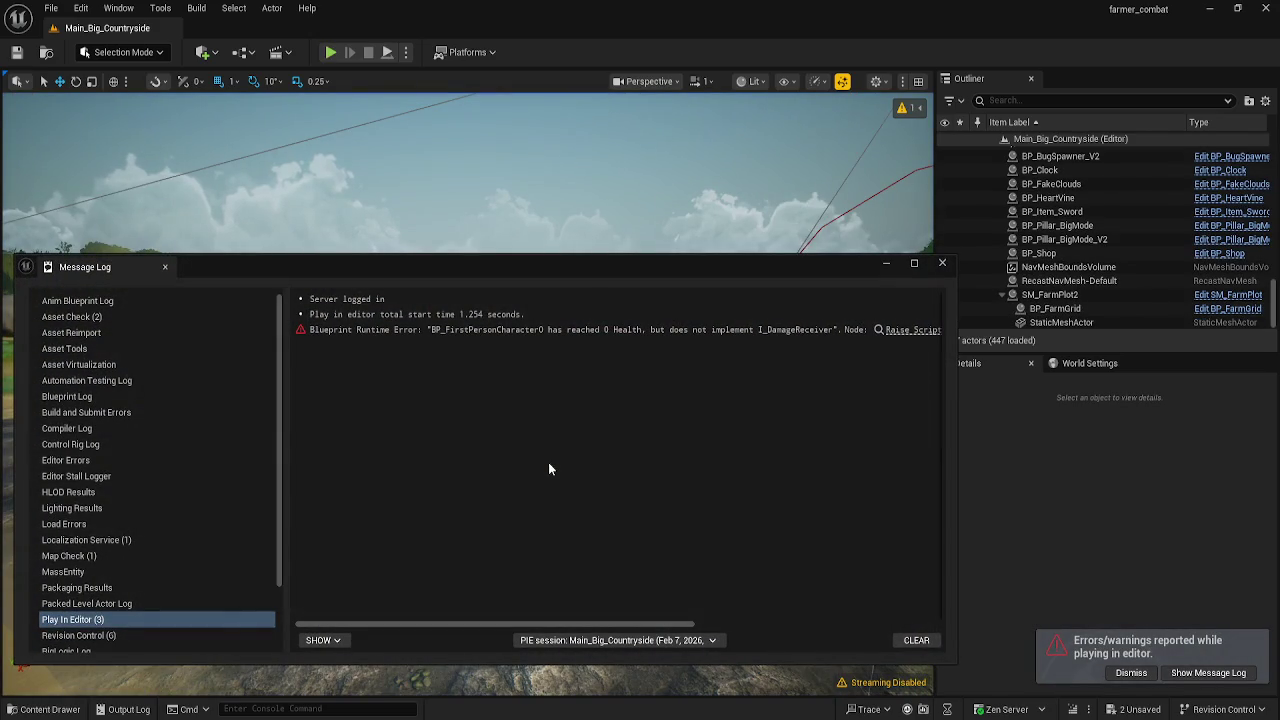
# - Close the Message Log to reveal the Main_Big_Countryside level in the editor
pyautogui.click(942, 263)
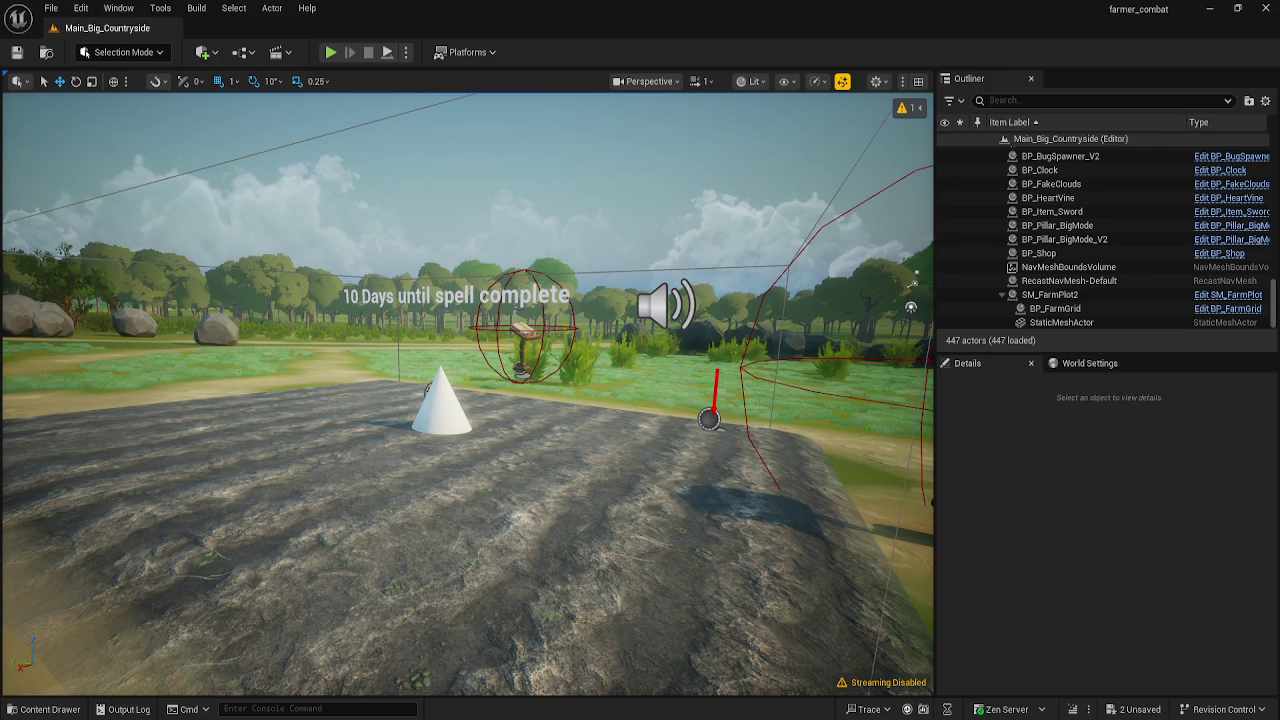
pyautogui.moveTo(392, 463)
pyautogui.mouseDown()
pyautogui.moveTo(410, 430)
pyautogui.moveTo(410, 380)
pyautogui.moveTo(420, 470)
pyautogui.moveTo(458, 449)
pyautogui.mouseUp()
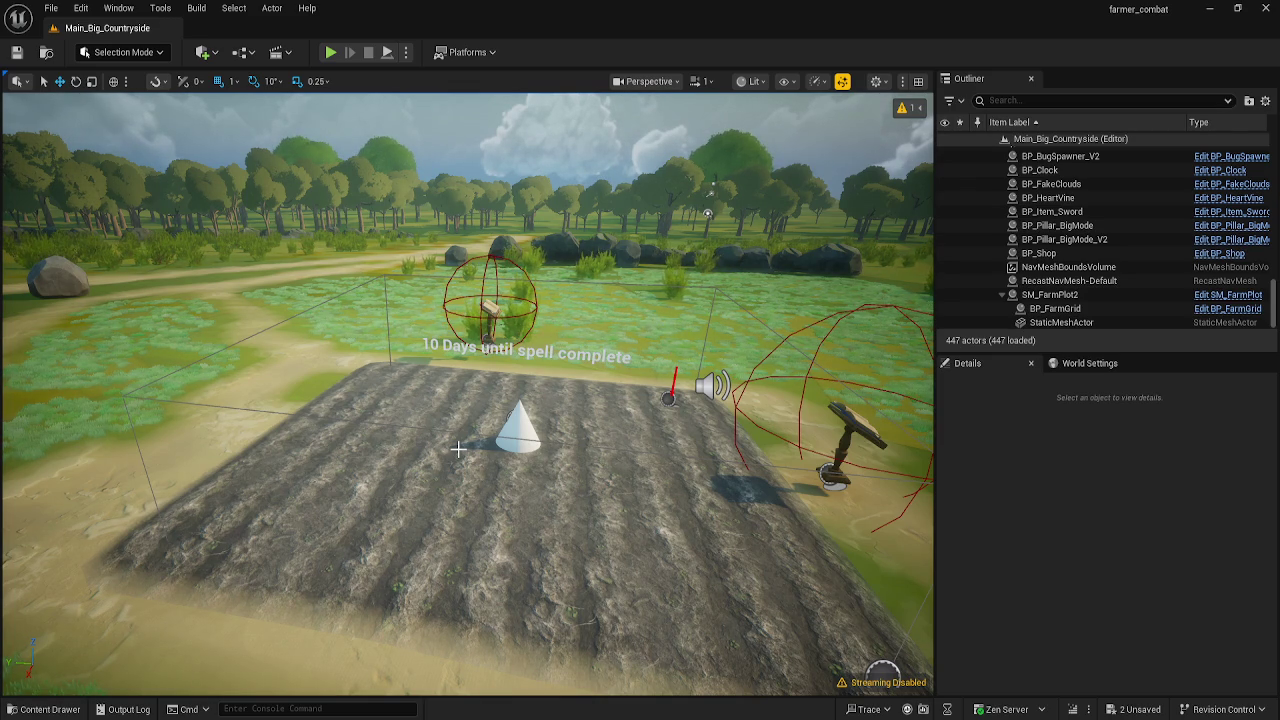
pyautogui.moveTo(458, 449); pyautogui.dragTo(510, 500)
pyautogui.moveTo(928, 200); pyautogui.dragTo(590, 230)
pyautogui.moveTo(800, 605); pyautogui.dragTo(430, 441)
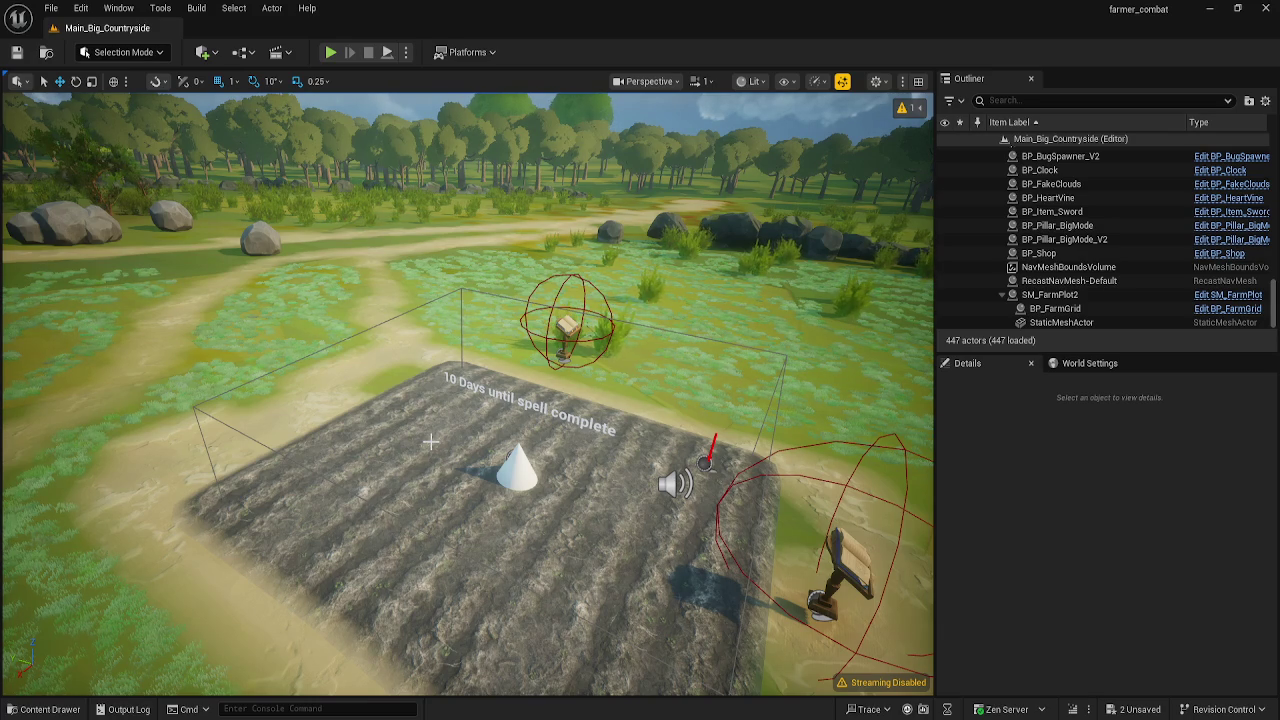
pyautogui.moveTo(430, 441)
pyautogui.mouseDown()
pyautogui.moveTo(370, 375)
pyautogui.moveTo(426, 437)
pyautogui.mouseUp()
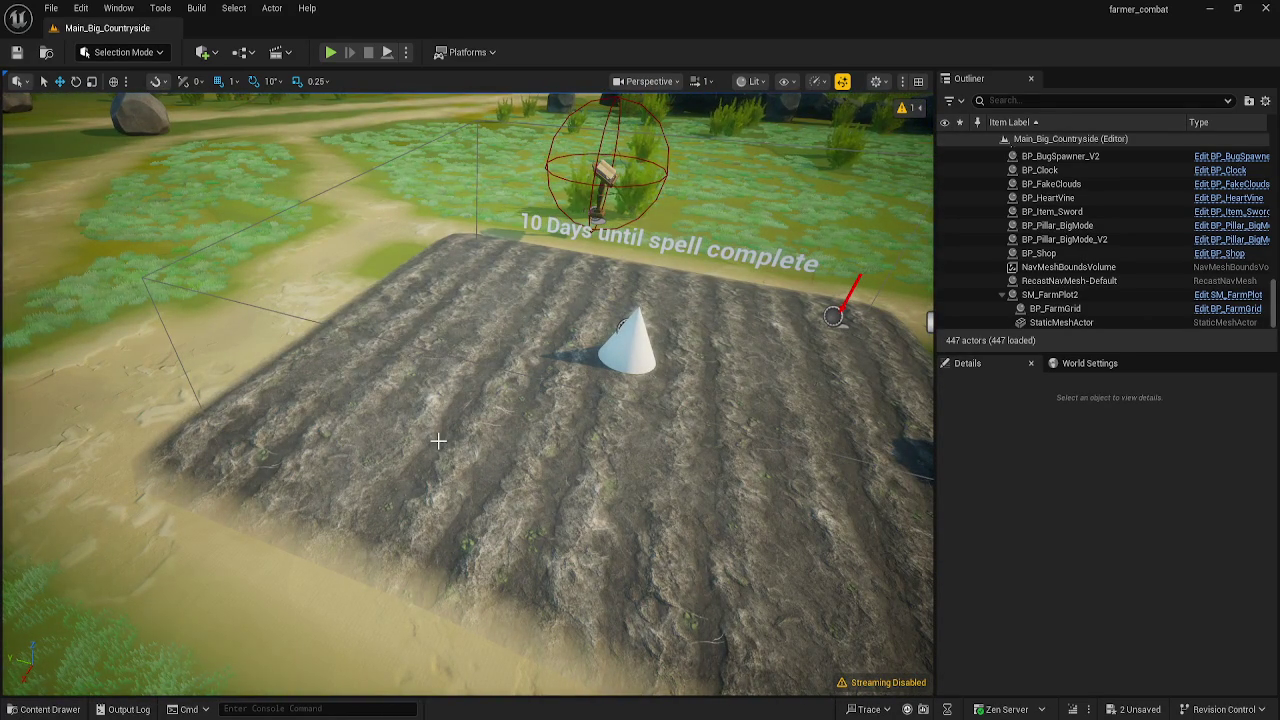
pyautogui.moveTo(438, 441)
pyautogui.mouseDown()
pyautogui.moveTo(452, 456)
pyautogui.moveTo(440, 436)
pyautogui.moveTo(369, 487)
pyautogui.mouseUp()
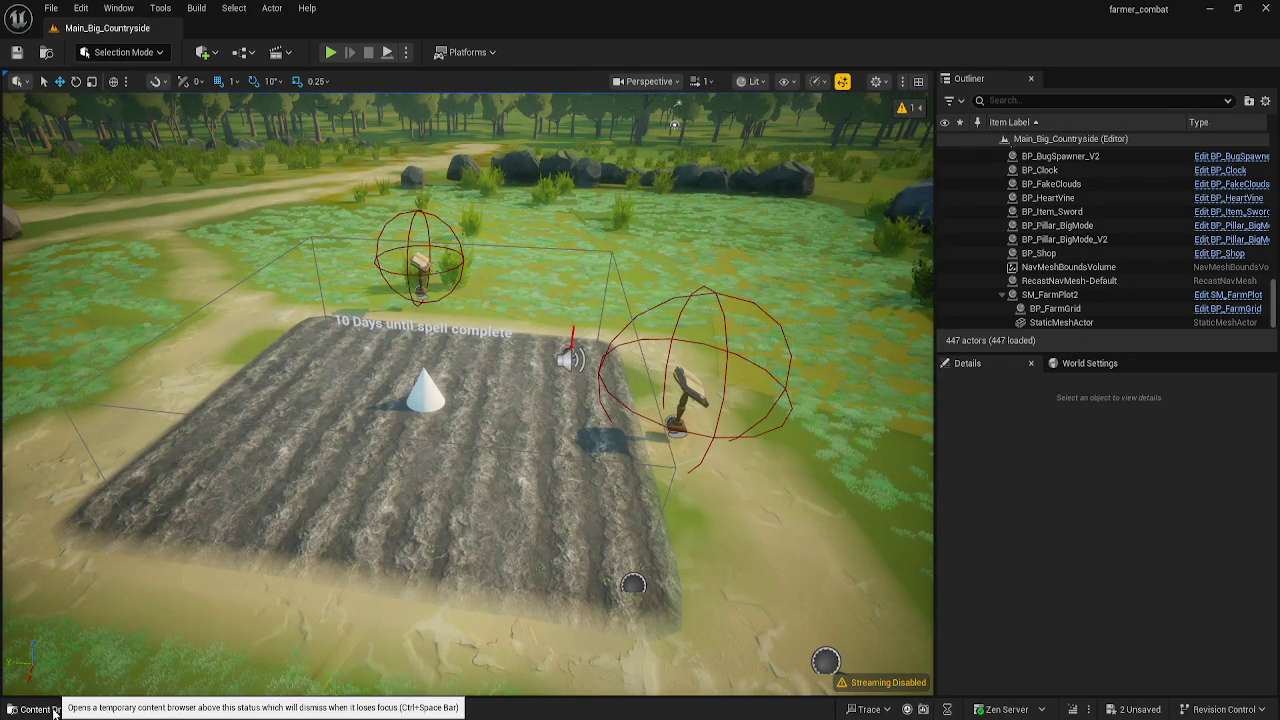
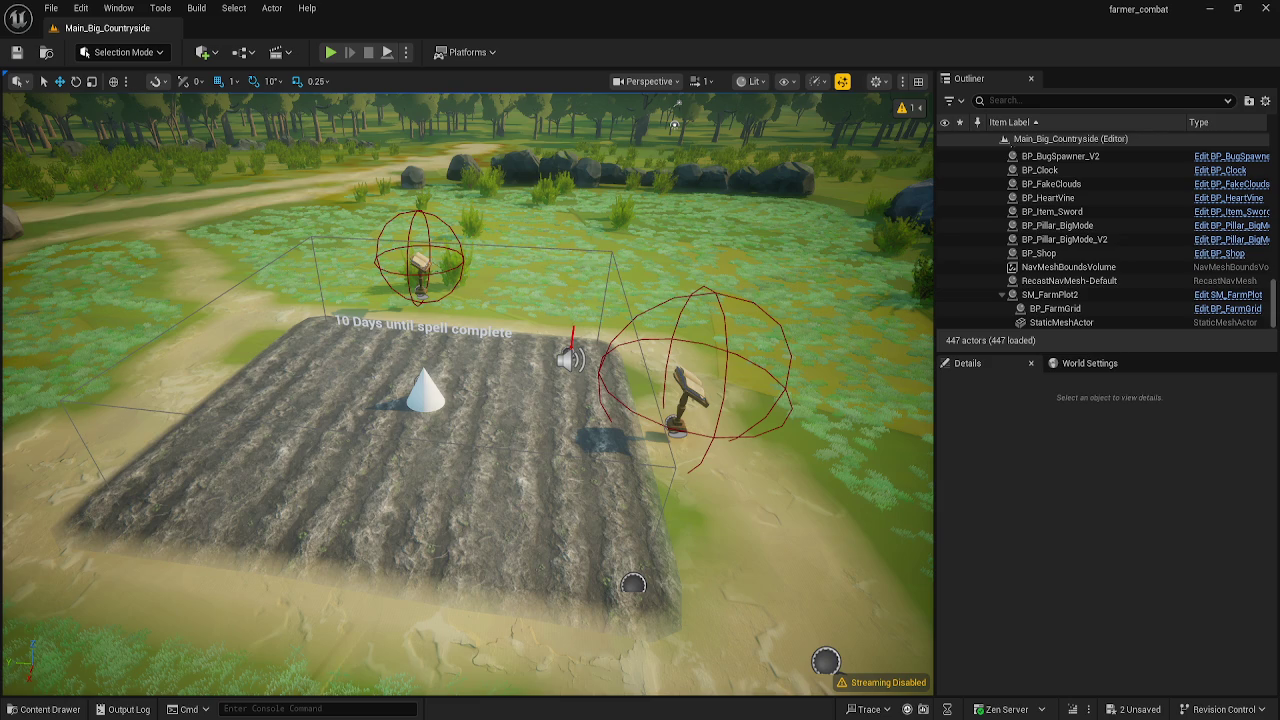
# - Browse the Content Drawer to Content/Core/AI/StateTrees and open the ST_BaseBug State Tree
pyautogui.moveTo(356, 451); pyautogui.dragTo(296, 484)
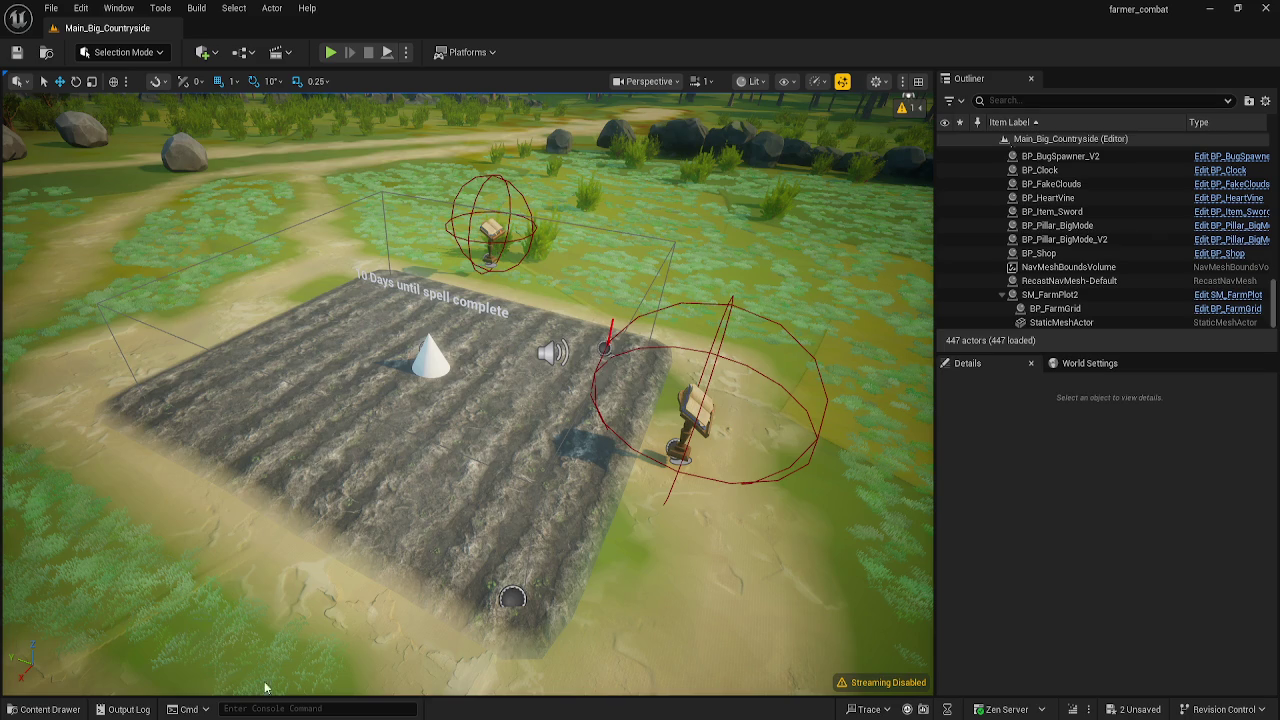
pyautogui.click(45, 709)
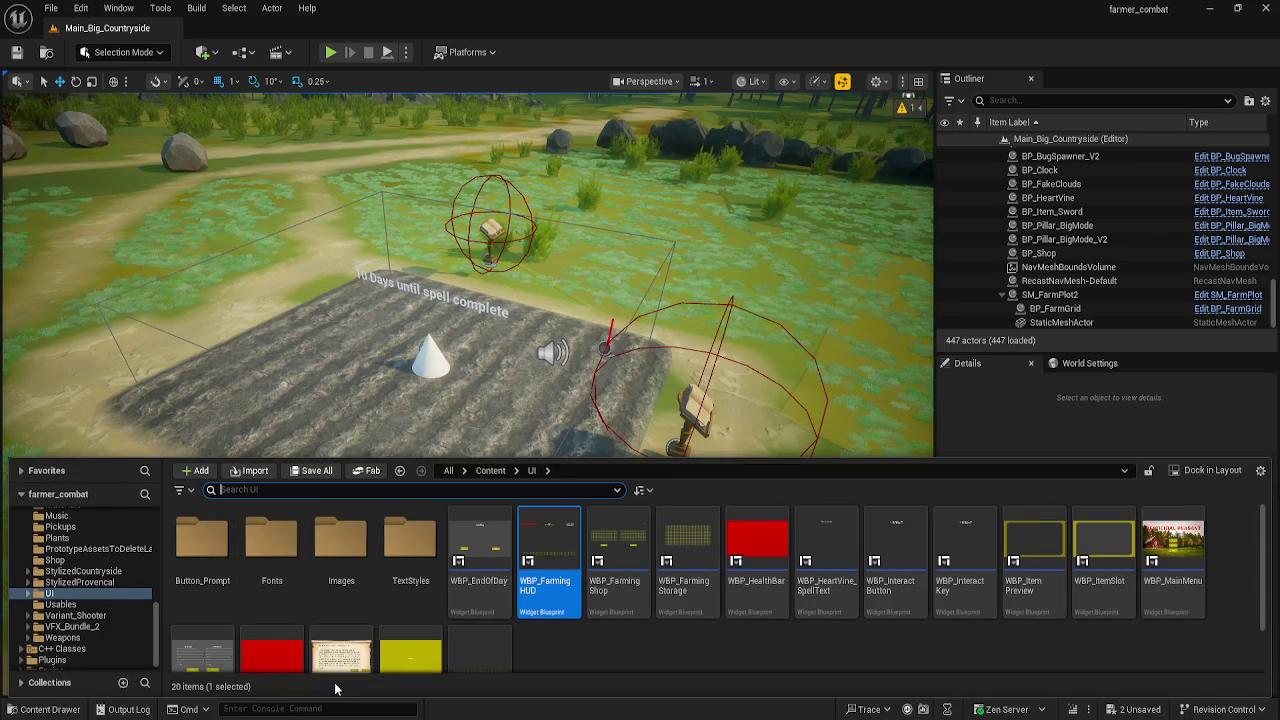
pyautogui.click(491, 471)
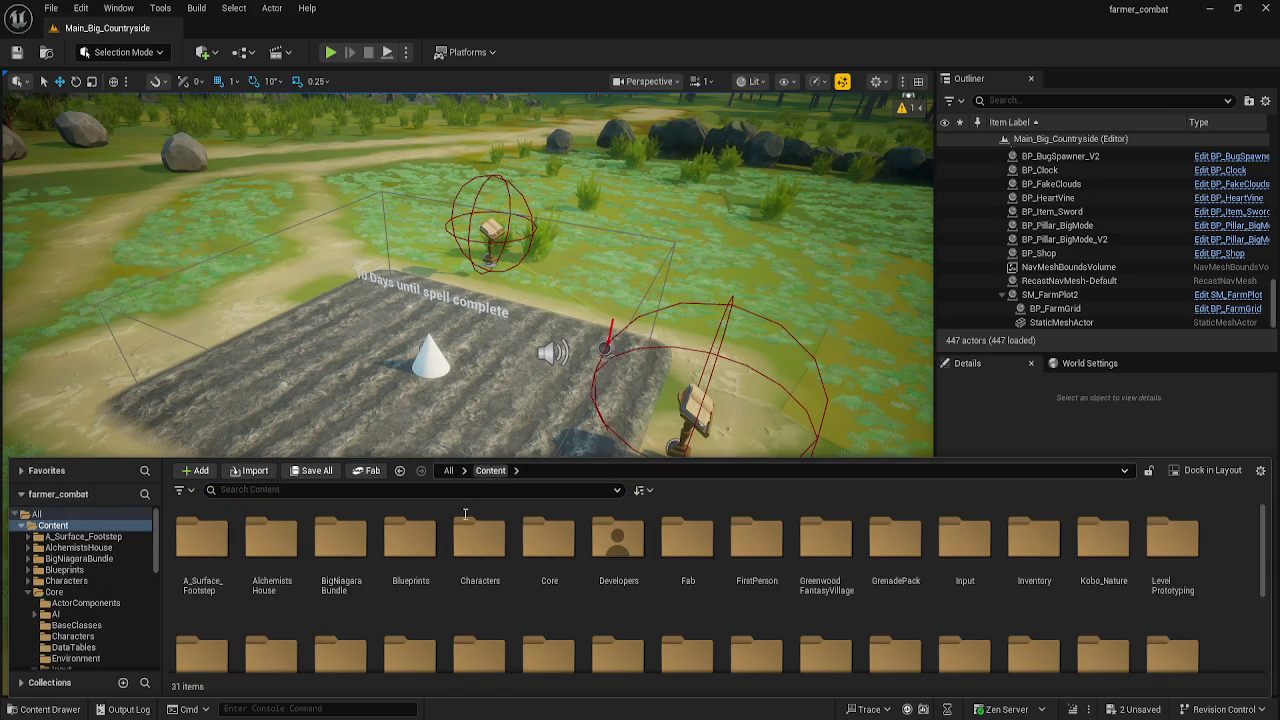
pyautogui.doubleClick(549, 560)
pyautogui.doubleClick(272, 565)
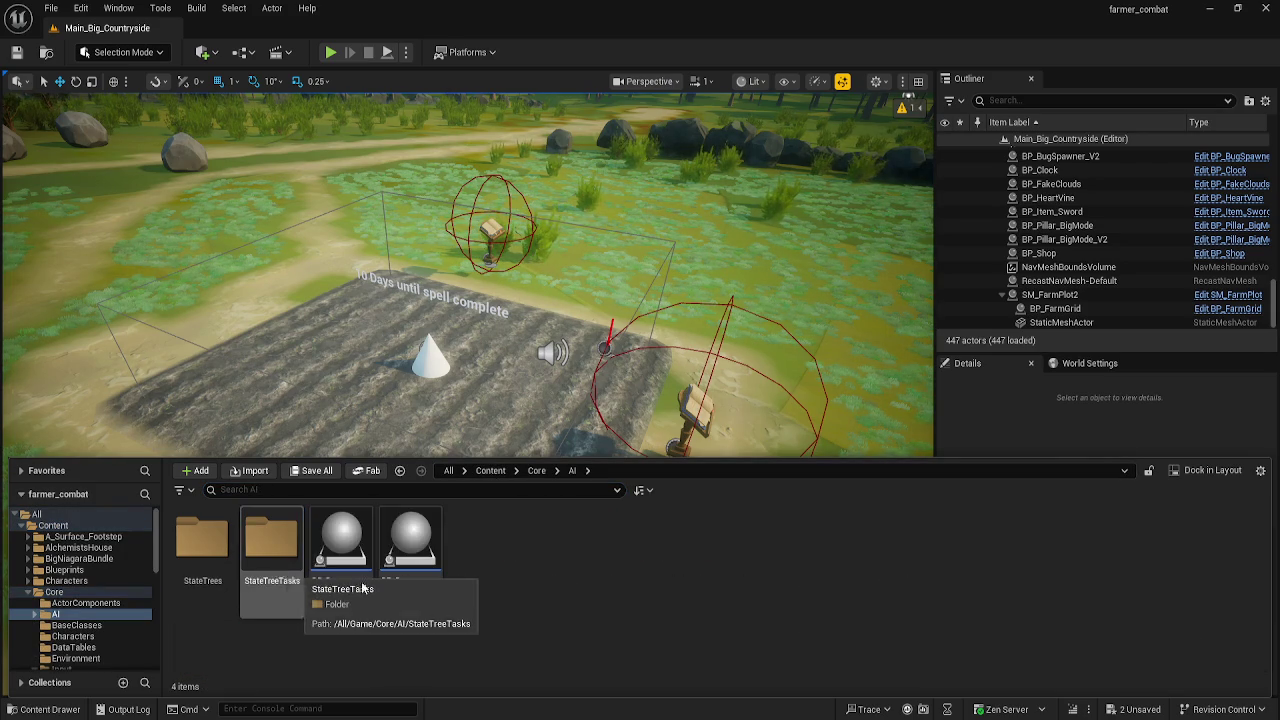
pyautogui.click(212, 561)
pyautogui.doubleClick(212, 561)
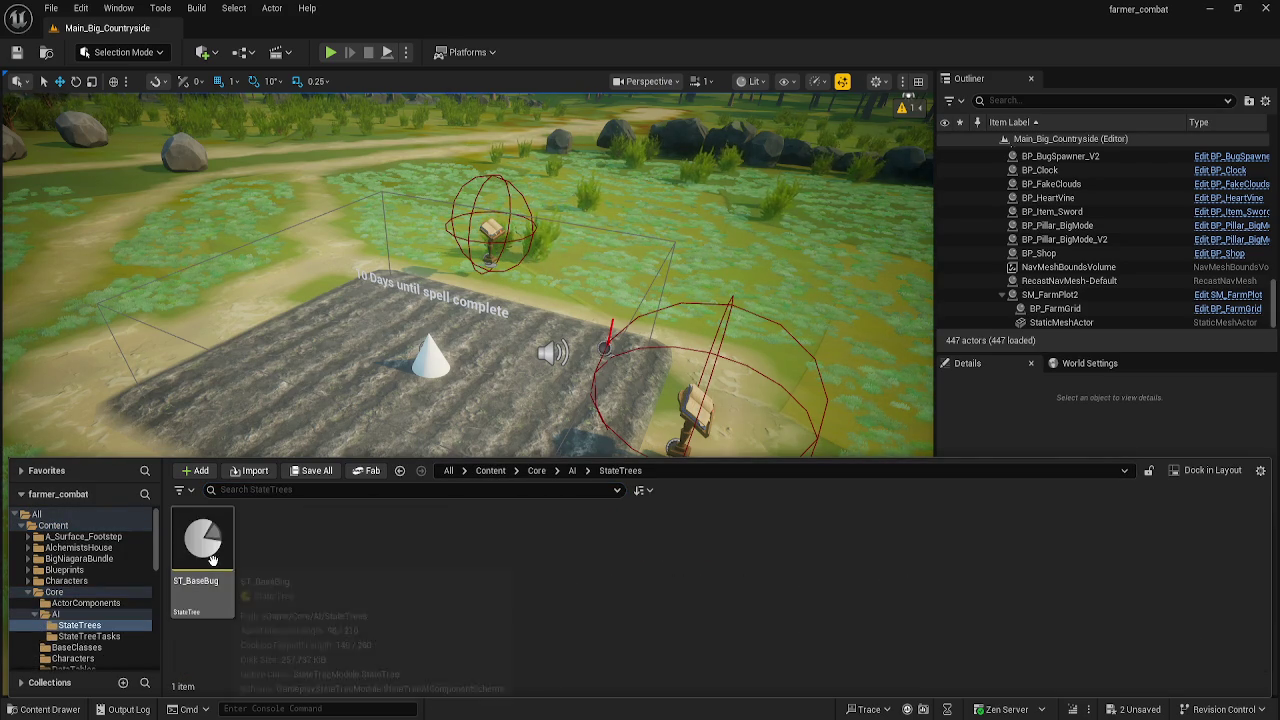
pyautogui.doubleClick(214, 561)
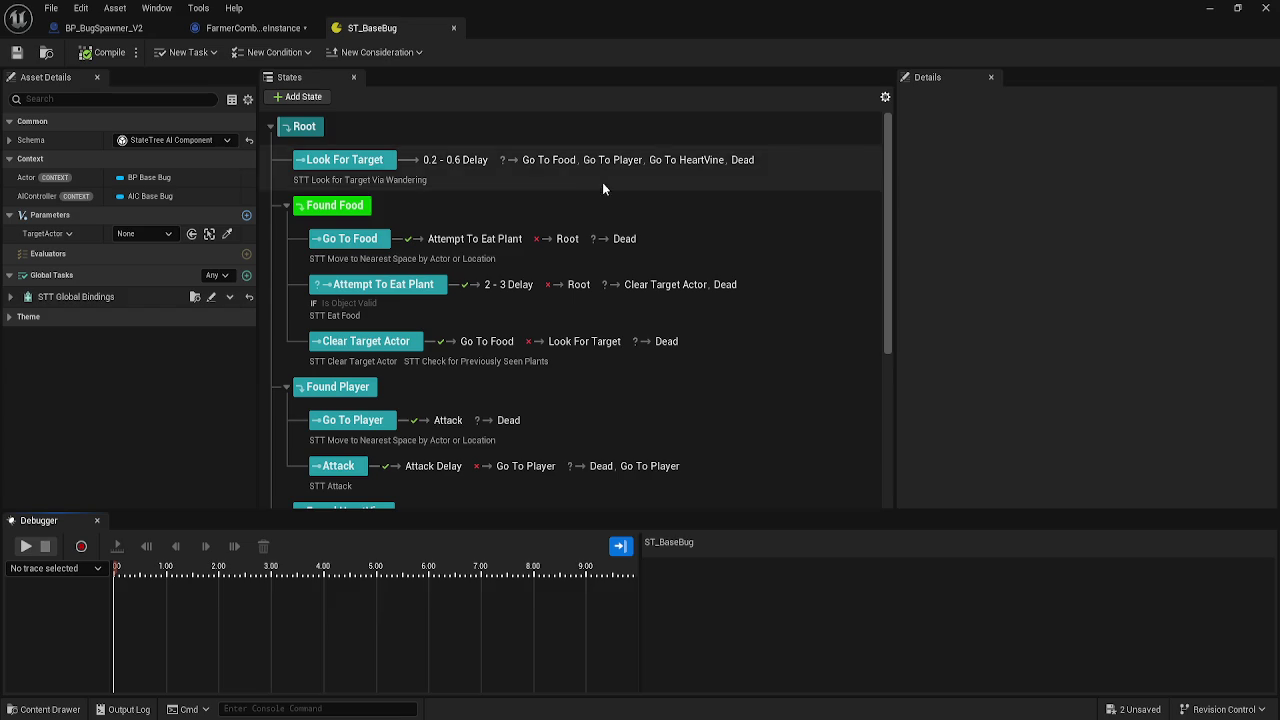
pyautogui.scroll(-5, 598, 195)
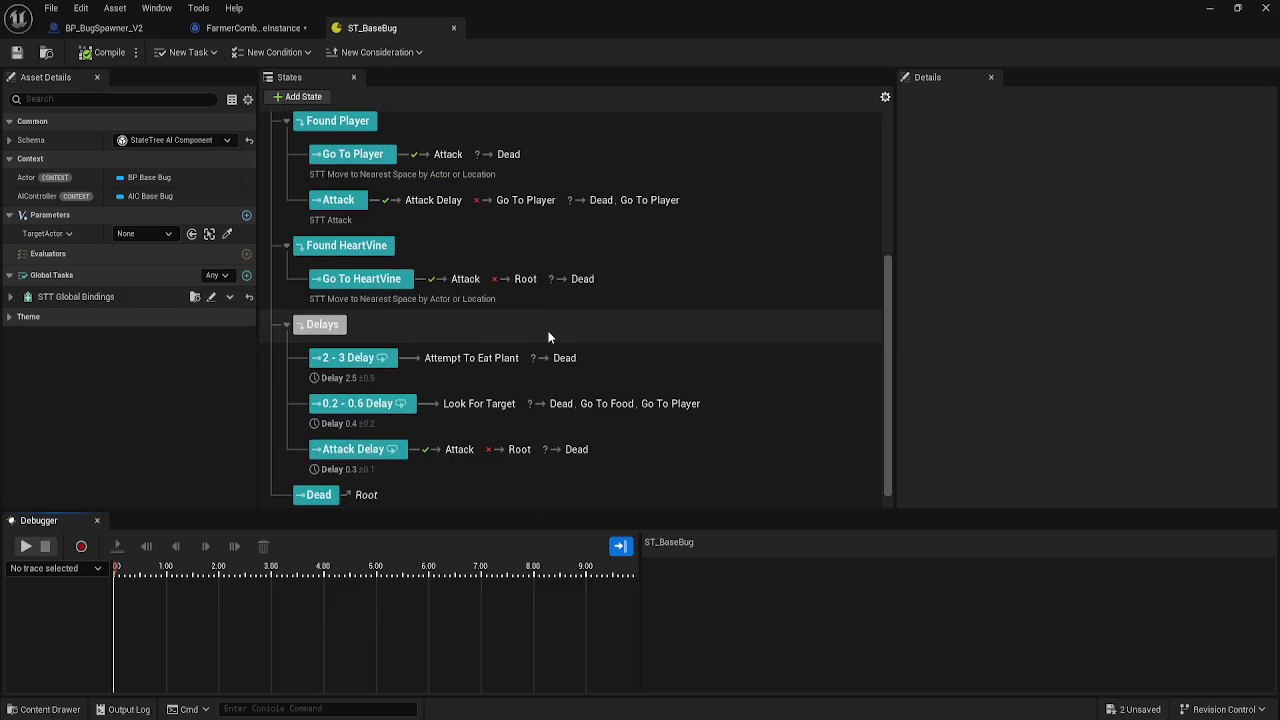
pyautogui.scroll(-1, 548, 337)
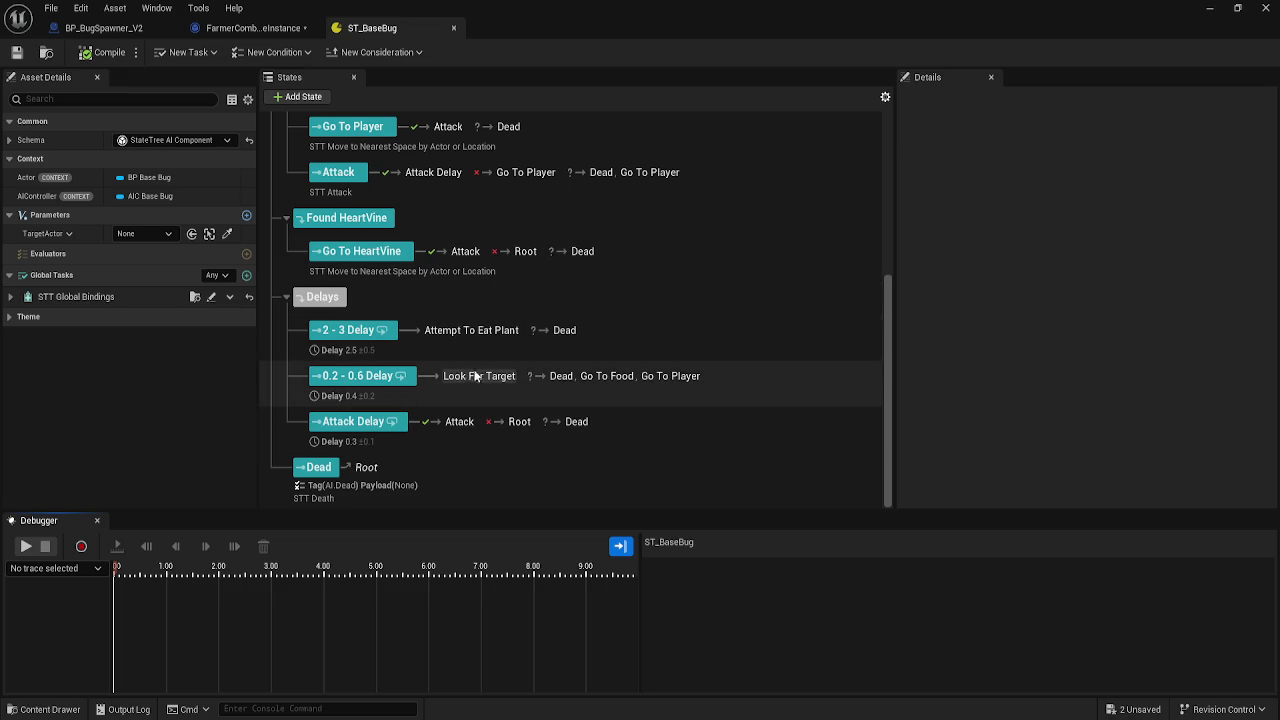
pyautogui.moveTo(596, 378)
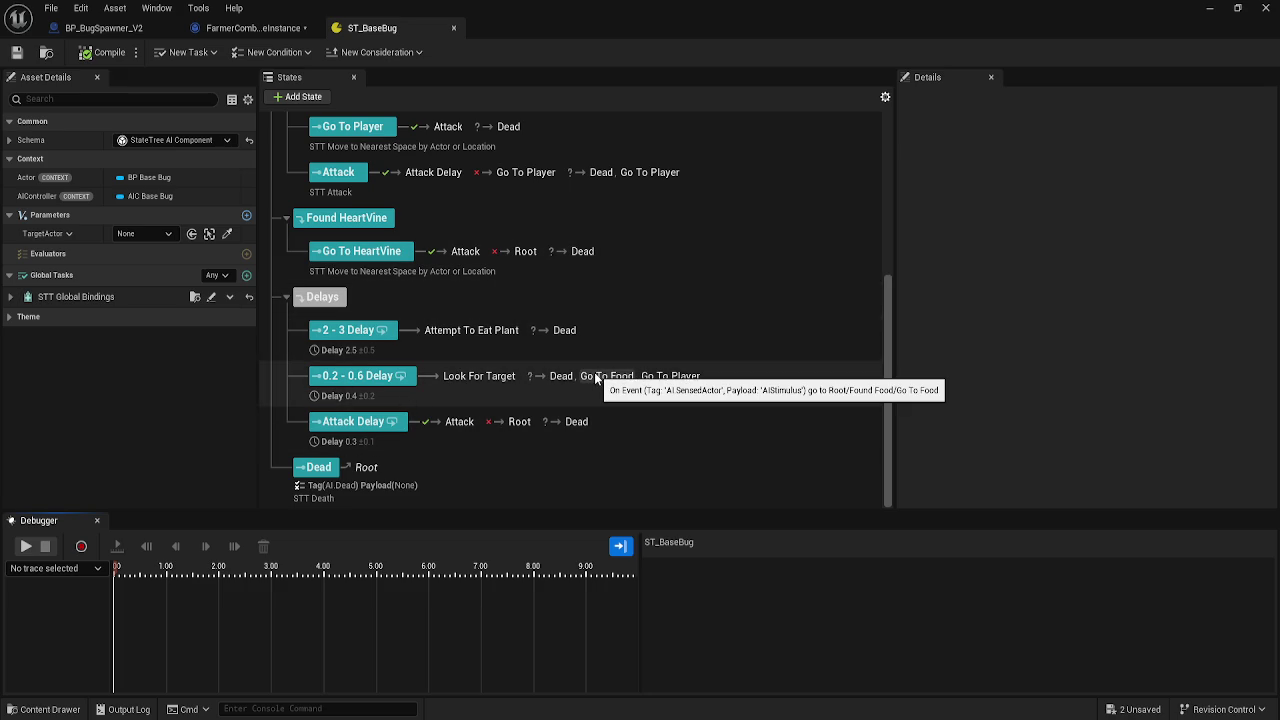
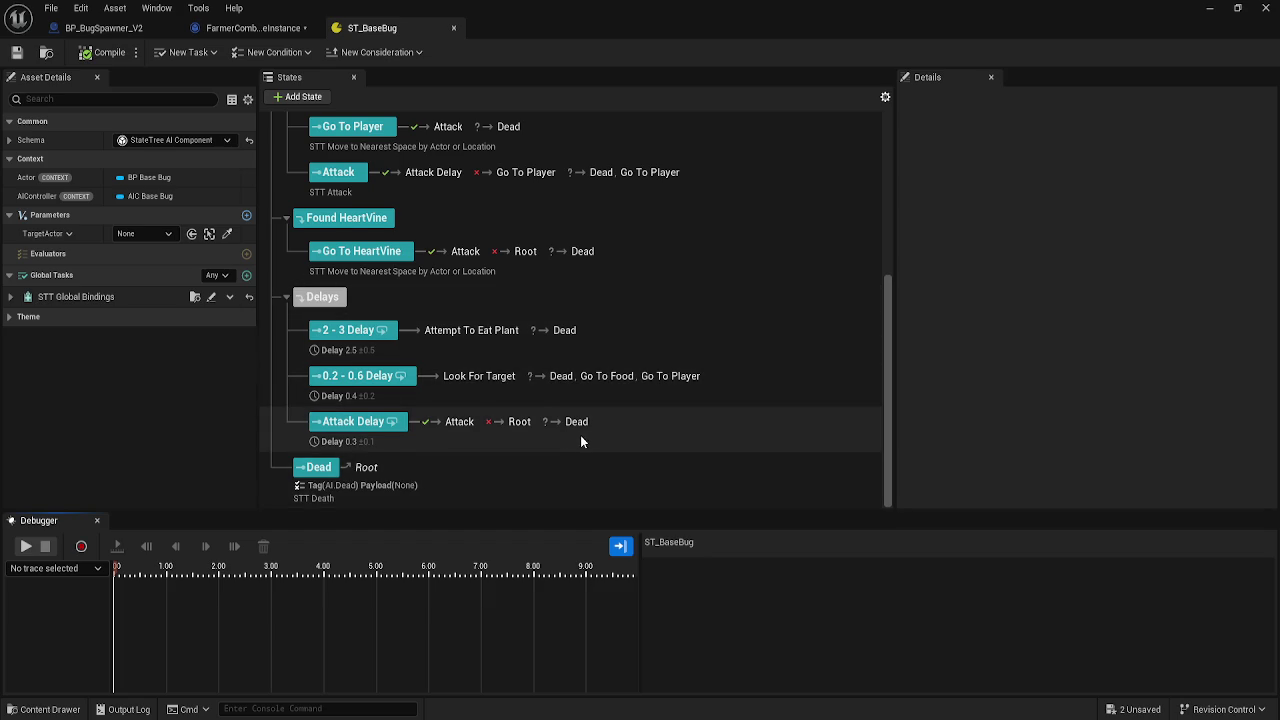
# - Scroll through the ST_BaseBug state tree to review its Delays and Dead states
pyautogui.scroll(5, 580, 435)
pyautogui.scroll(-2, 645, 405)
pyautogui.scroll(-3, 652, 388)
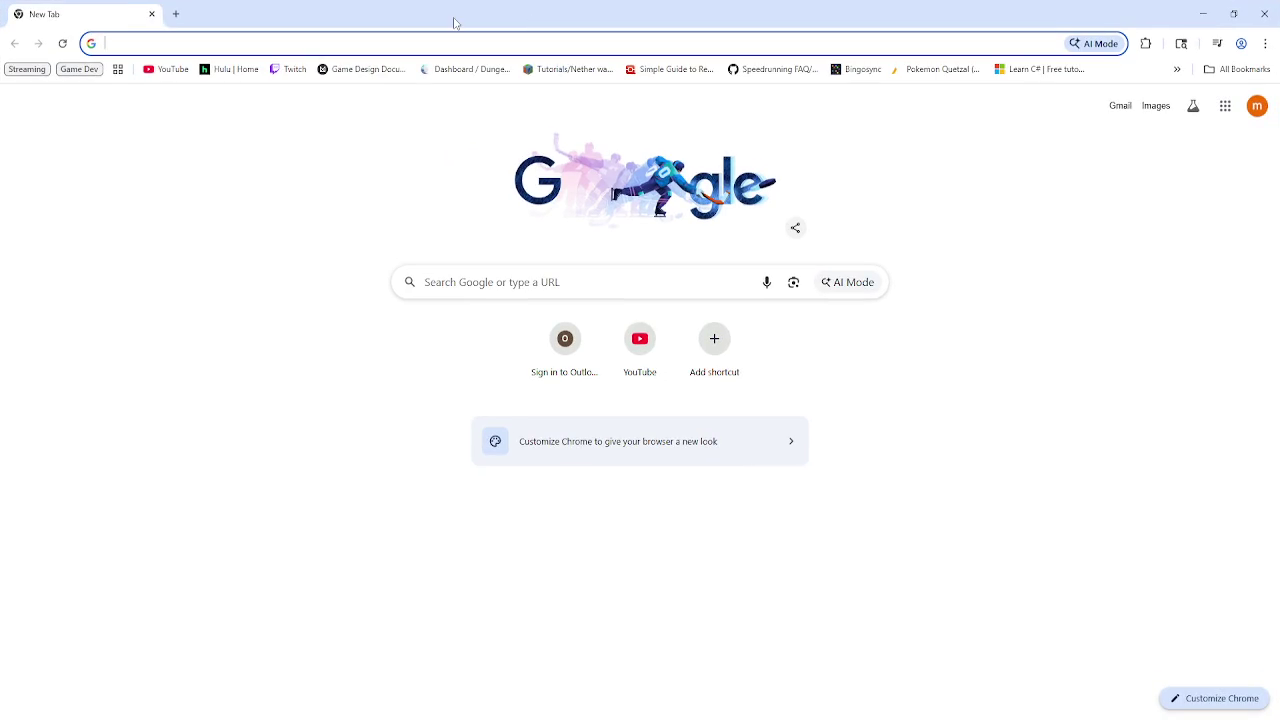
# - Load the game-portfolio website from the 'mich' autocomplete and browse its Pirate VS Pirate card
pyautogui.write('micha')
pyautogui.press('Return')
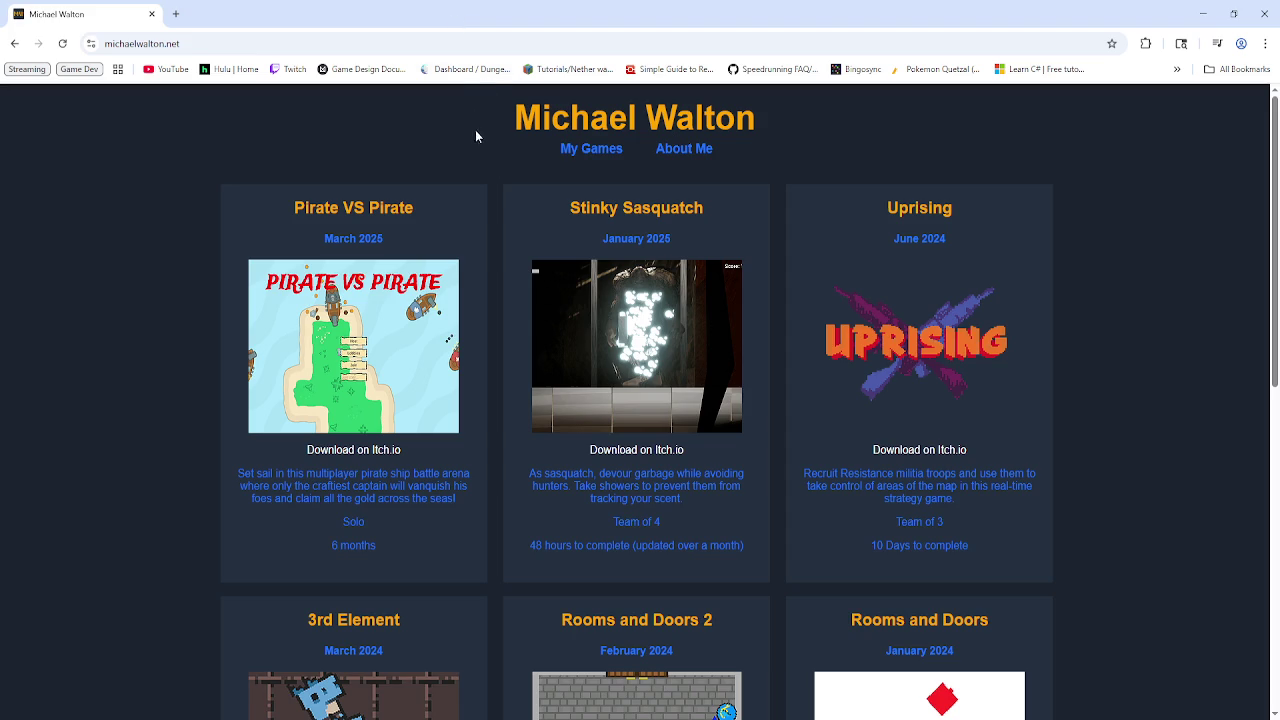
pyautogui.scroll(-7, 1056, 530)
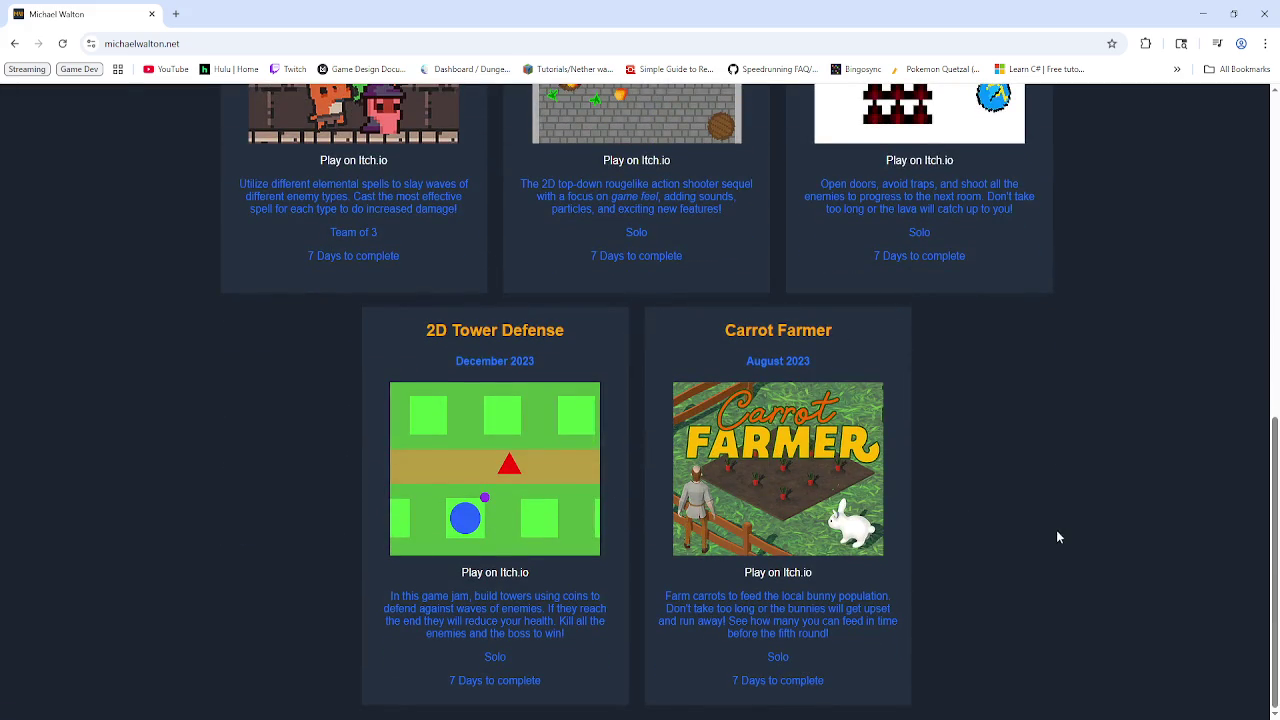
pyautogui.scroll(6, 1080, 521)
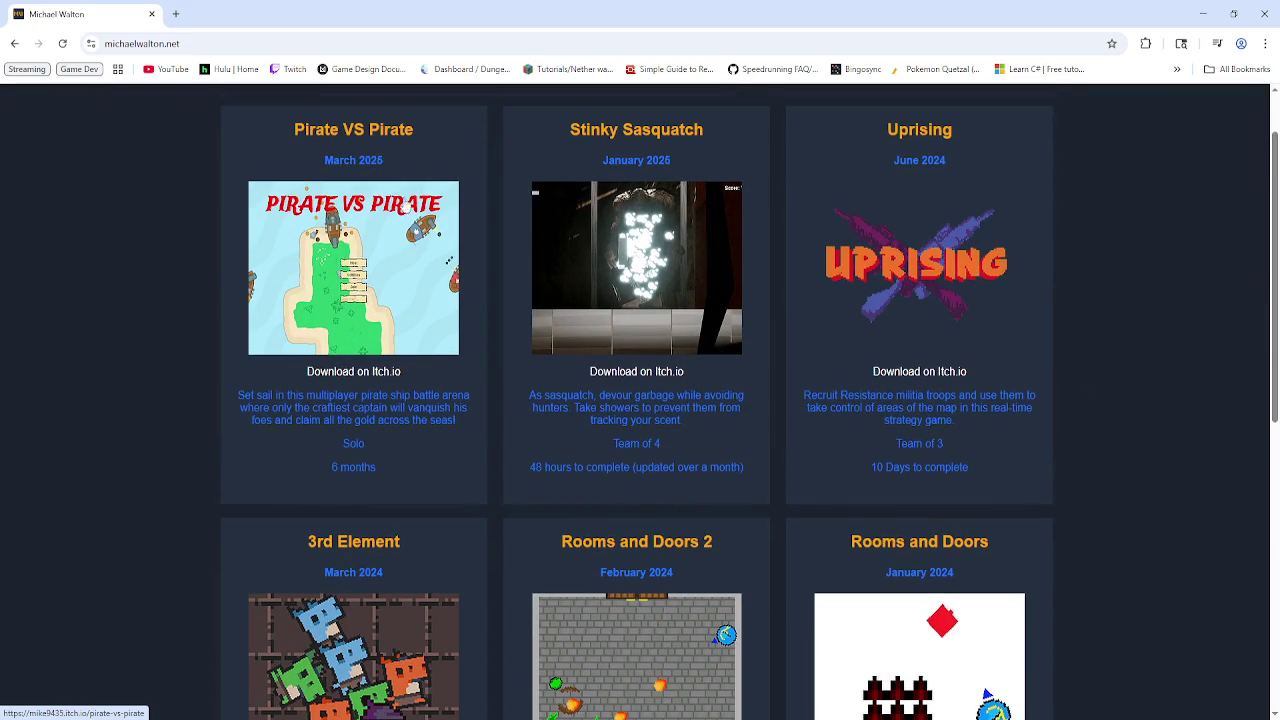
pyautogui.moveTo(261, 145)
pyautogui.mouseDown()
pyautogui.moveTo(353, 158)
pyautogui.moveTo(440, 300)
pyautogui.moveTo(472, 454)
pyautogui.mouseUp()
pyautogui.click(471, 455)
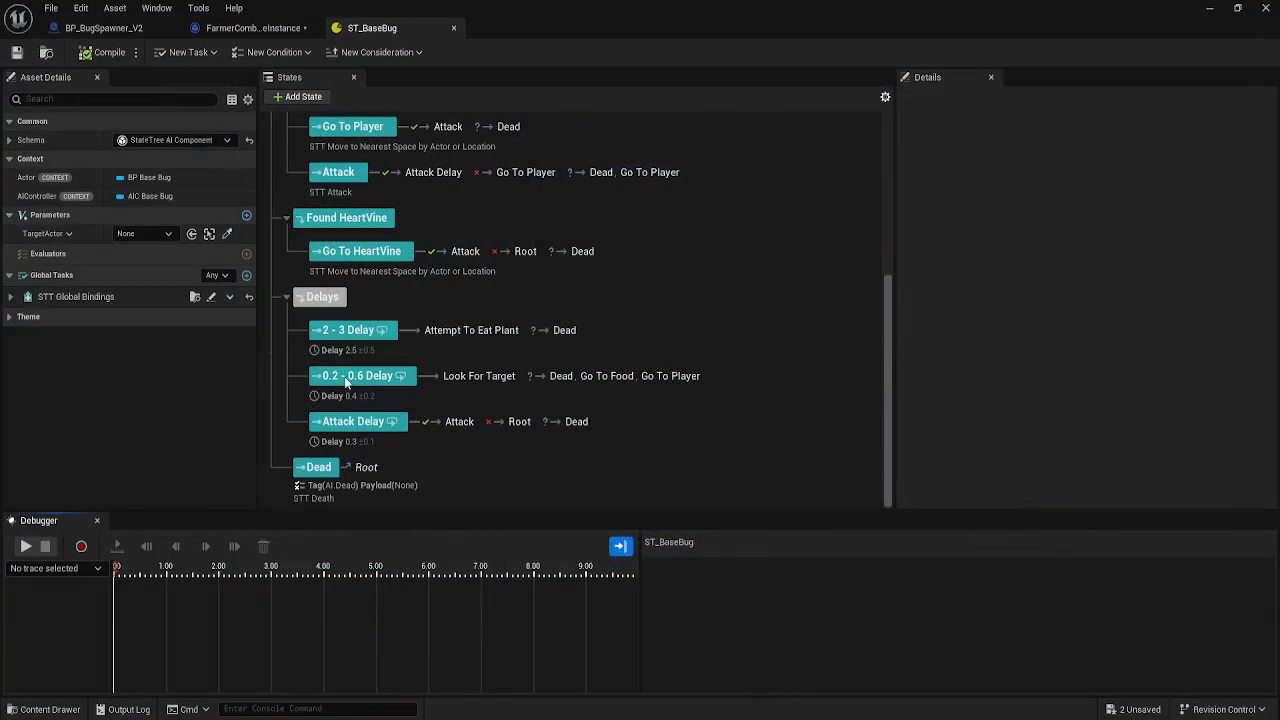
pyautogui.click(258, 29)
pyautogui.click(118, 30)
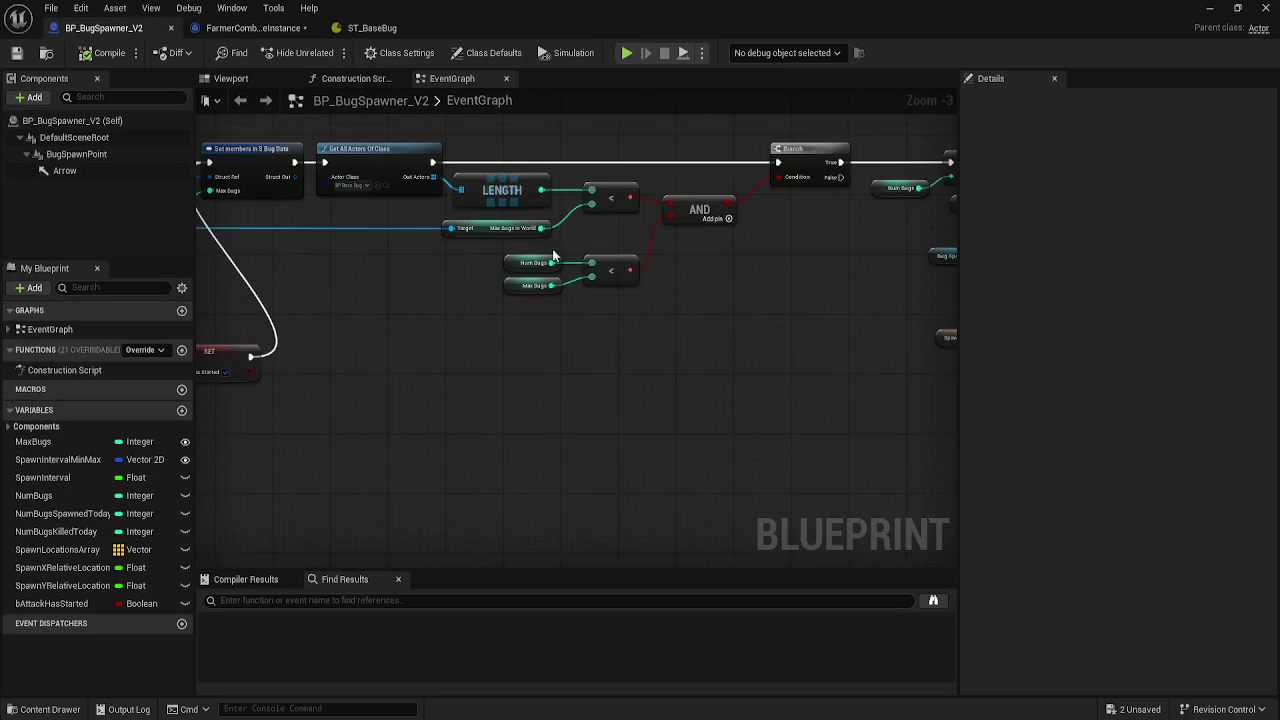
pyautogui.moveTo(543, 262); pyautogui.dragTo(713, 327)
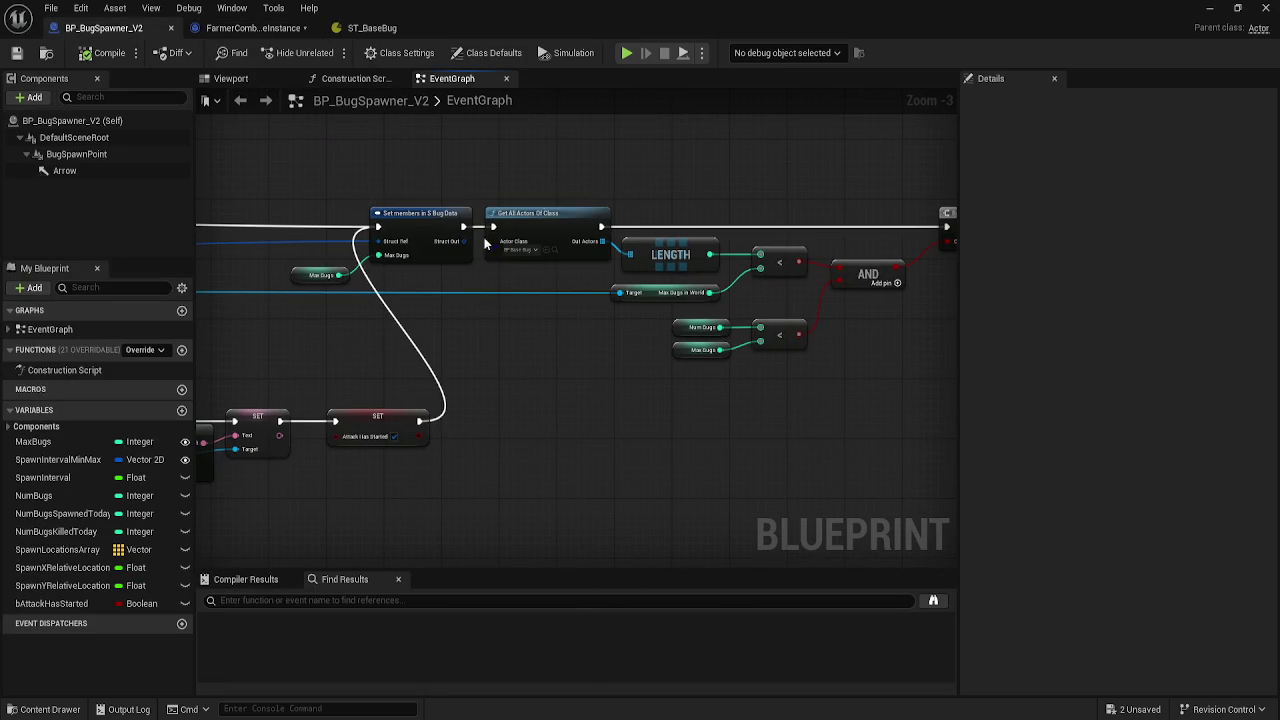
pyautogui.scroll(-3, 630, 290)
pyautogui.scroll(4, 637, 293)
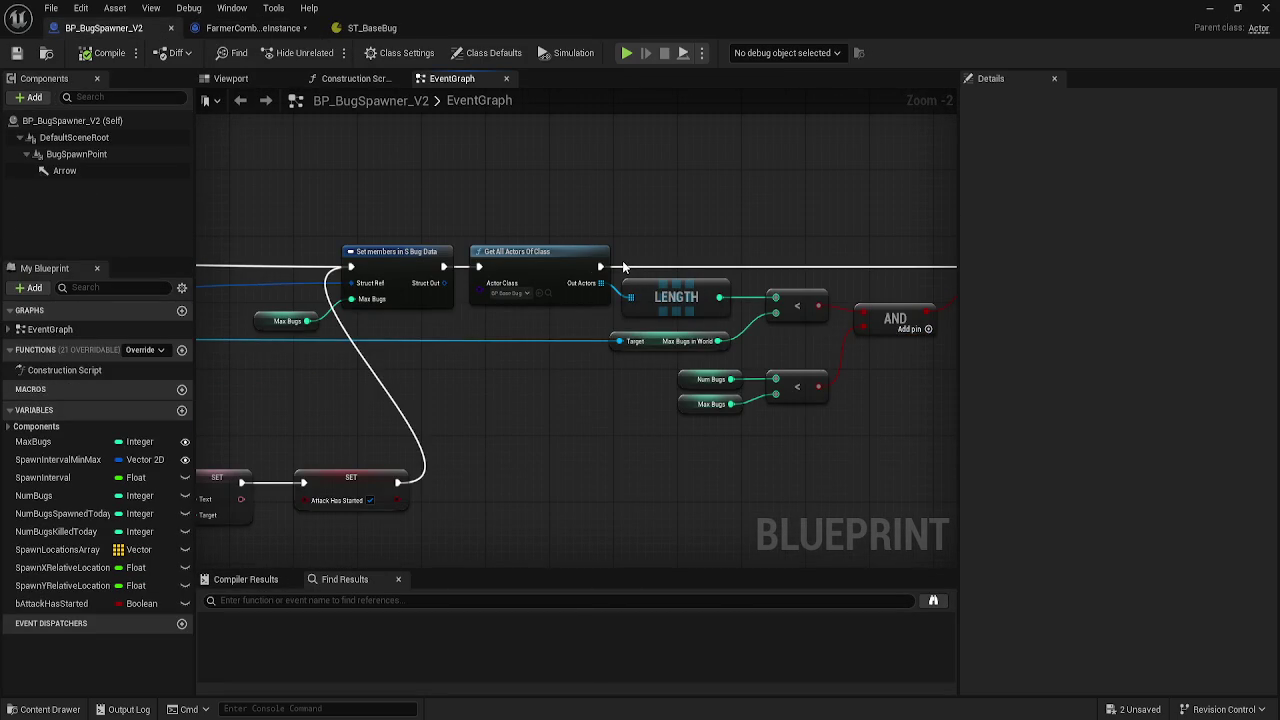
pyautogui.moveTo(623, 266); pyautogui.dragTo(367, 260)
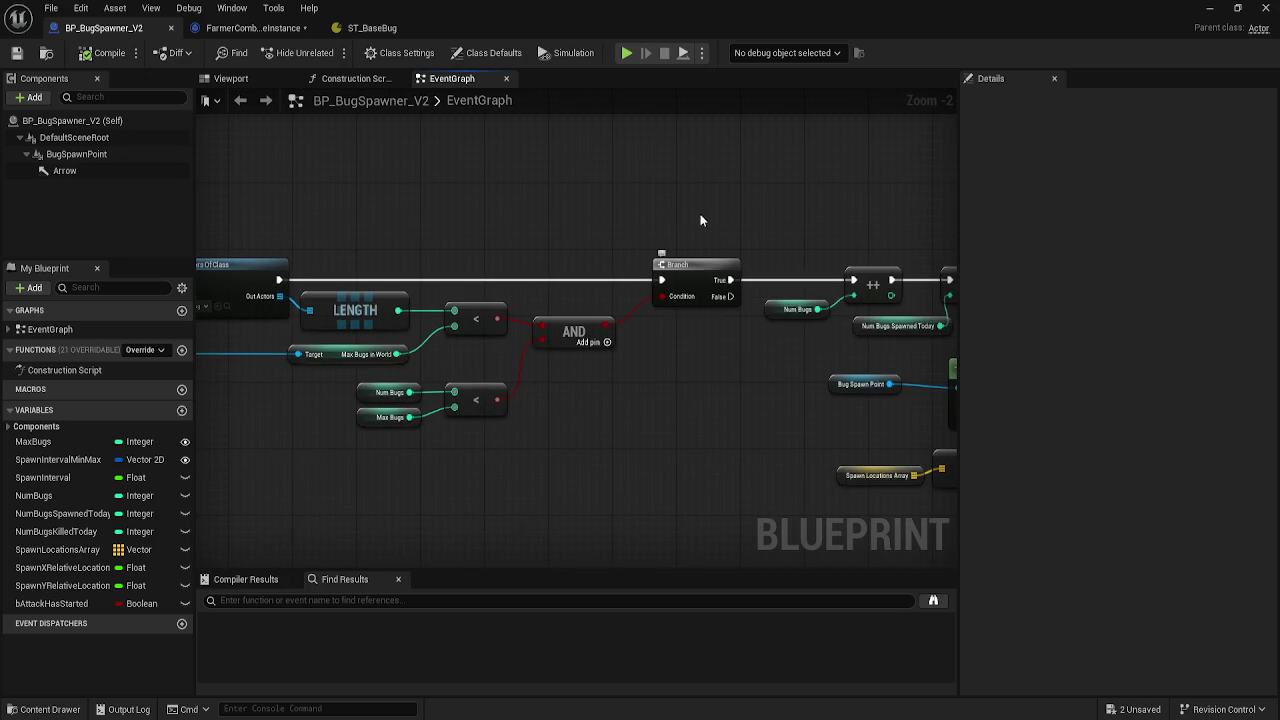
pyautogui.moveTo(700, 220); pyautogui.dragTo(587, 208)
pyautogui.moveTo(700, 377); pyautogui.dragTo(454, 348)
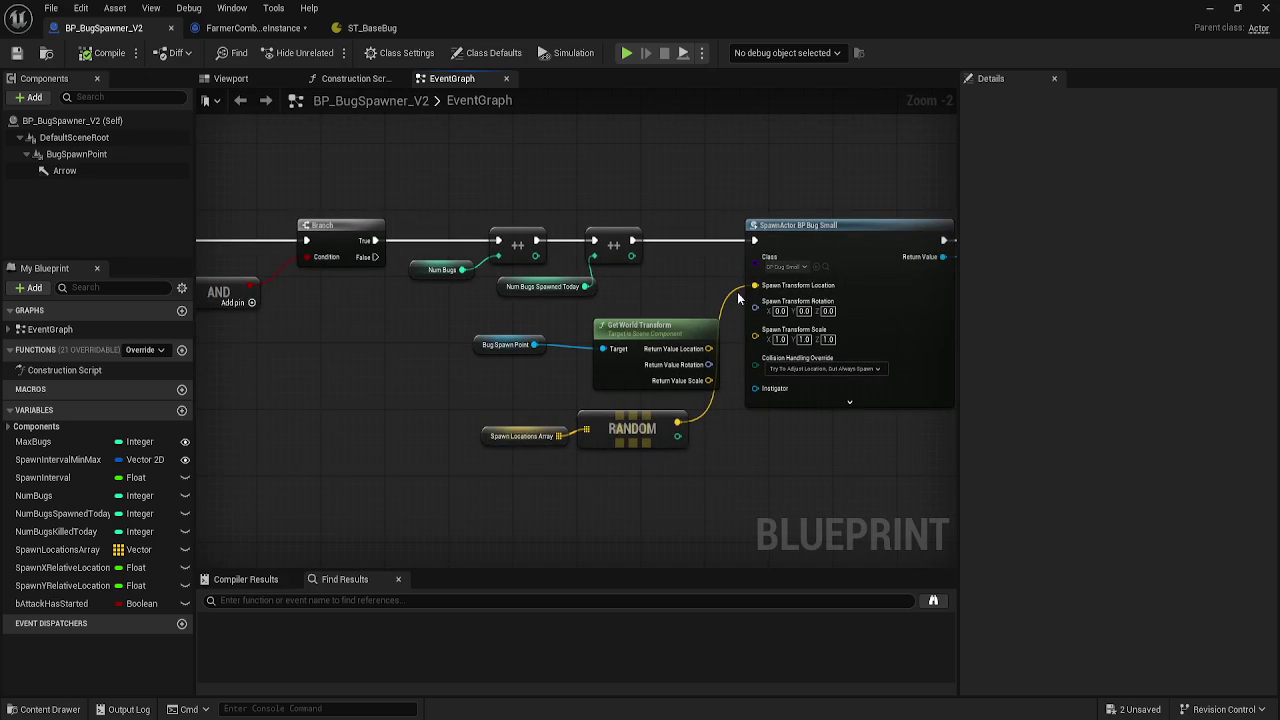
pyautogui.moveTo(479, 223); pyautogui.dragTo(509, 223)
pyautogui.moveTo(268, 223); pyautogui.dragTo(486, 217)
pyautogui.moveTo(371, 221)
pyautogui.mouseDown()
pyautogui.moveTo(462, 221)
pyautogui.moveTo(445, 256)
pyautogui.mouseUp()
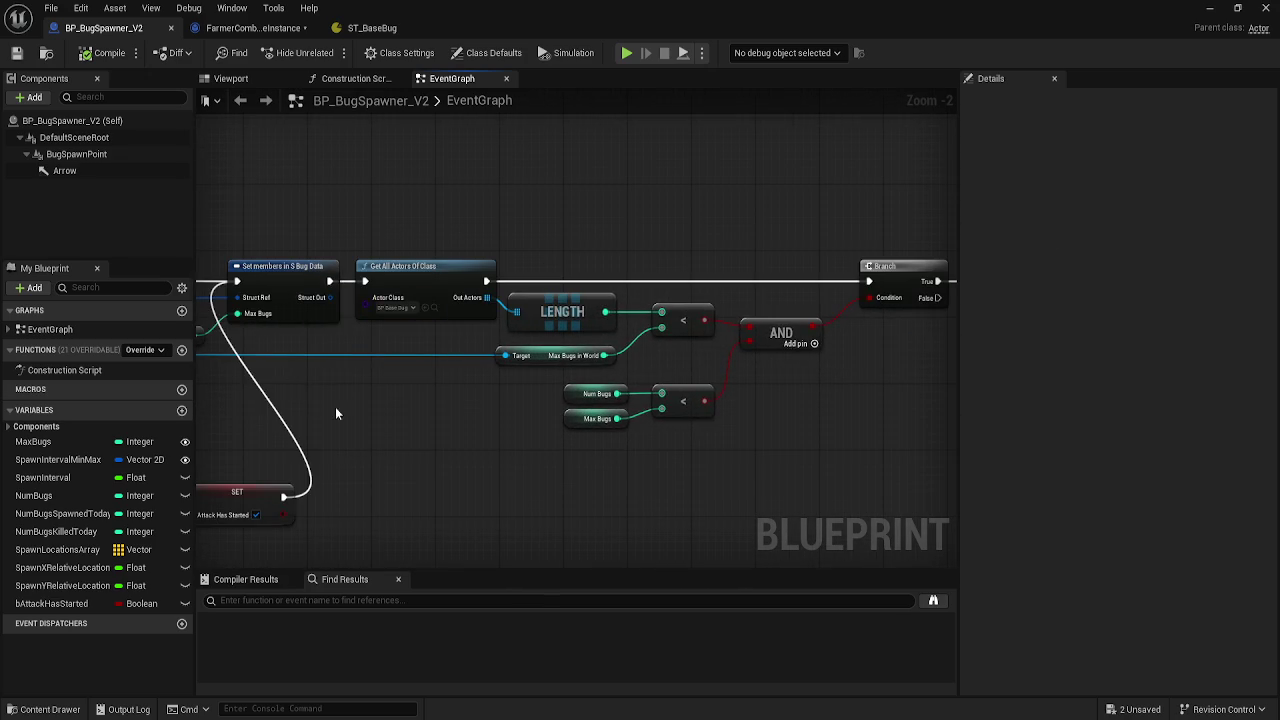
pyautogui.moveTo(336, 413)
pyautogui.mouseDown()
pyautogui.moveTo(641, 458)
pyautogui.moveTo(459, 417)
pyautogui.moveTo(410, 438)
pyautogui.moveTo(692, 353)
pyautogui.mouseUp()
pyautogui.scroll(-3, 429, 432)
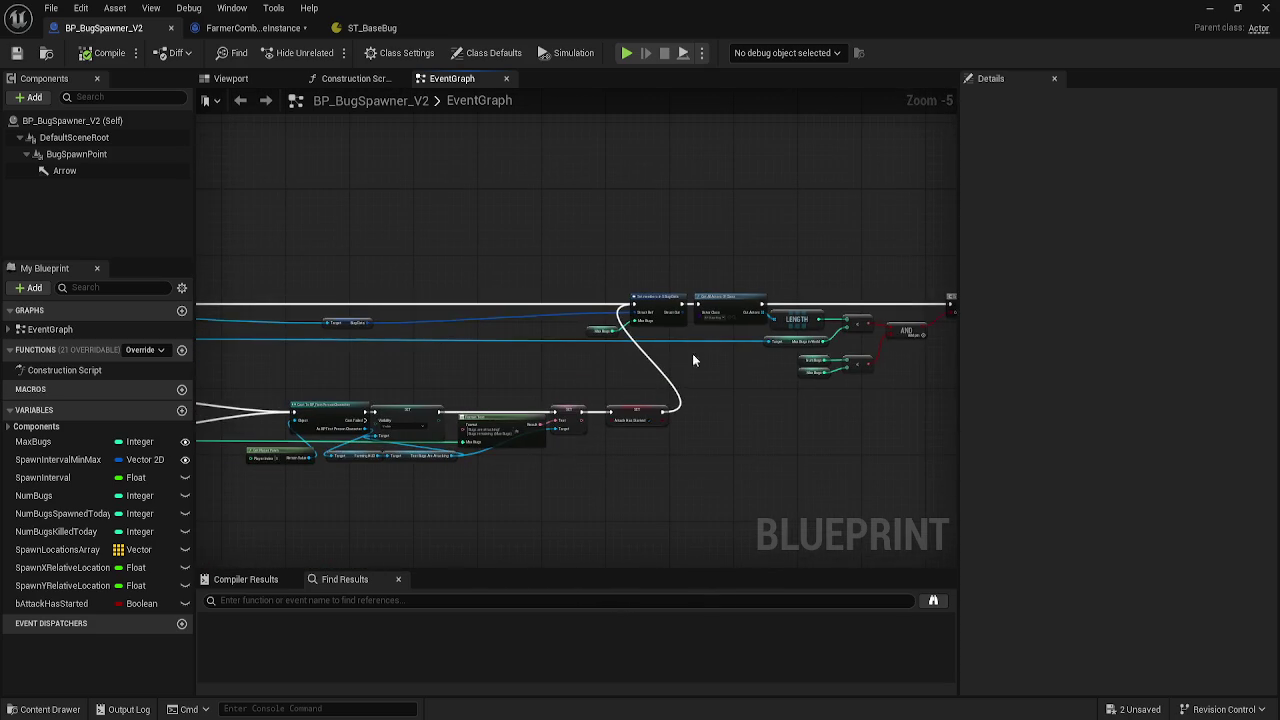
pyautogui.scroll(2, 494, 450)
pyautogui.moveTo(684, 455)
pyautogui.mouseDown()
pyautogui.moveTo(698, 457)
pyautogui.moveTo(418, 452)
pyautogui.mouseUp()
pyautogui.moveTo(566, 400)
pyautogui.mouseDown()
pyautogui.moveTo(271, 406)
pyautogui.moveTo(646, 397)
pyautogui.mouseUp()
pyautogui.scroll(-2, 531, 420)
pyautogui.scroll(2, 532, 418)
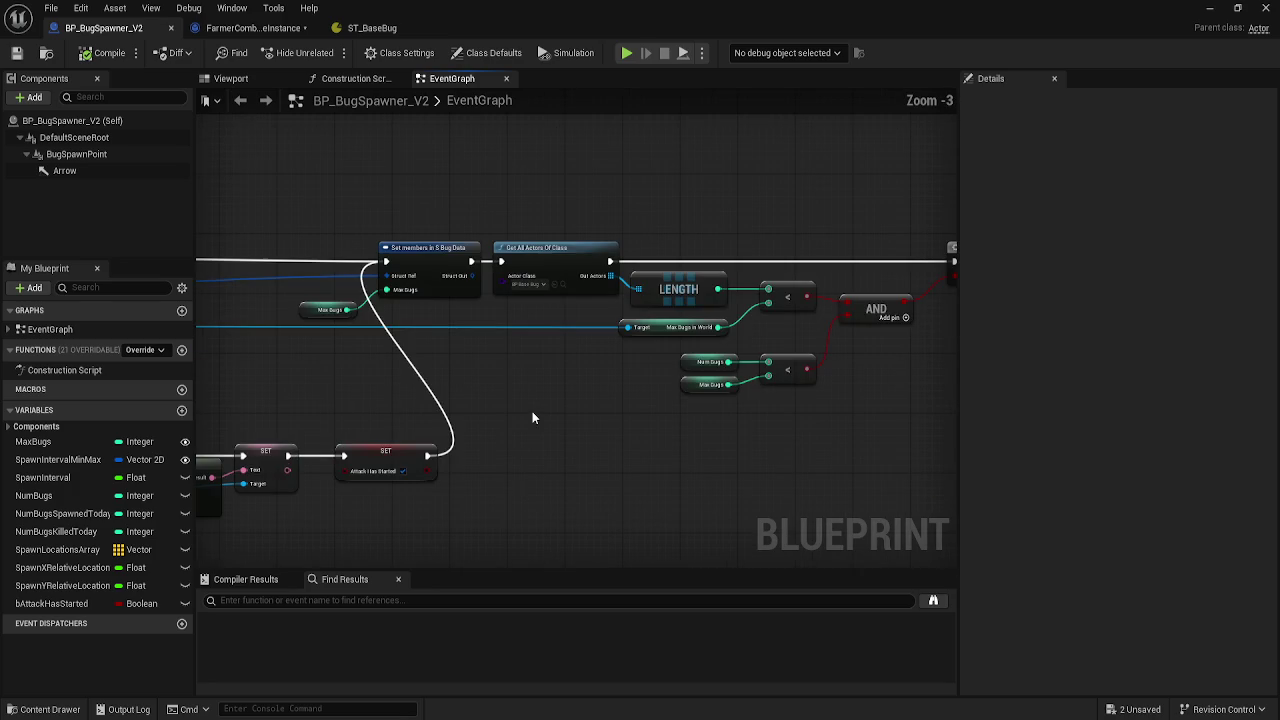
pyautogui.scroll(-3, 557, 235)
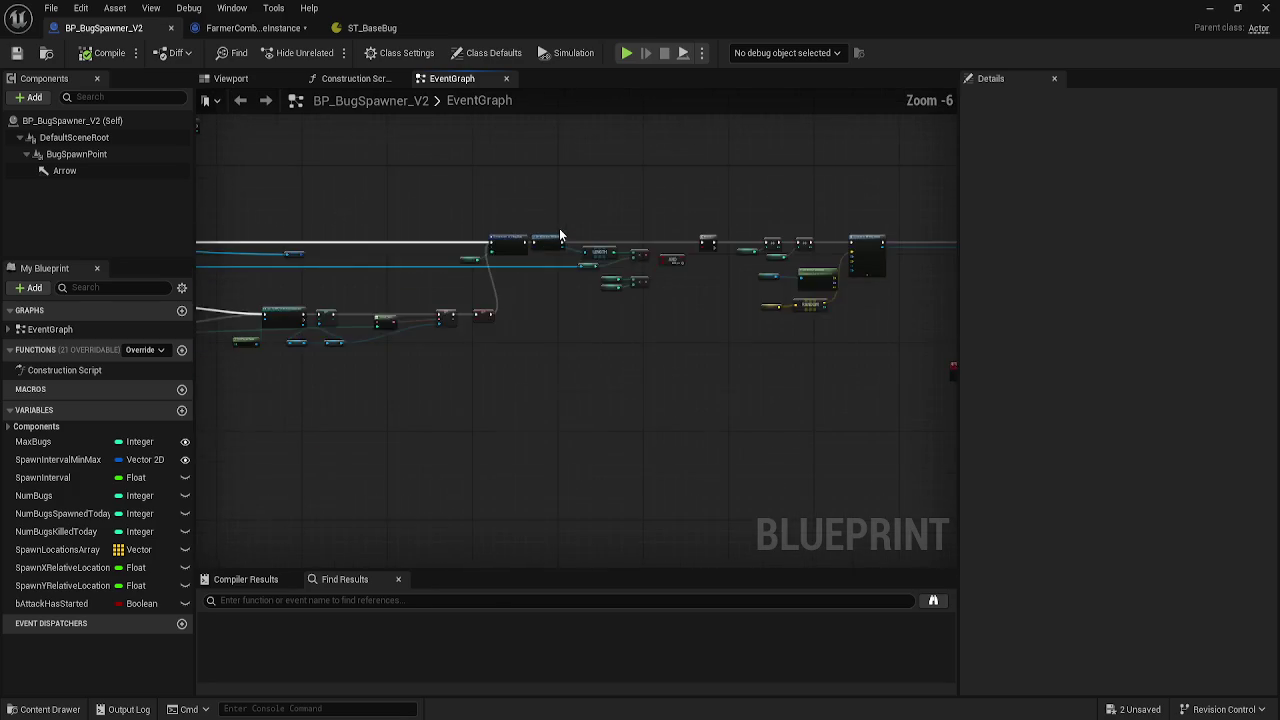
pyautogui.scroll(-5, 559, 236)
pyautogui.moveTo(631, 260)
pyautogui.mouseDown()
pyautogui.moveTo(643, 277)
pyautogui.moveTo(574, 374)
pyautogui.mouseUp()
pyautogui.click(366, 30)
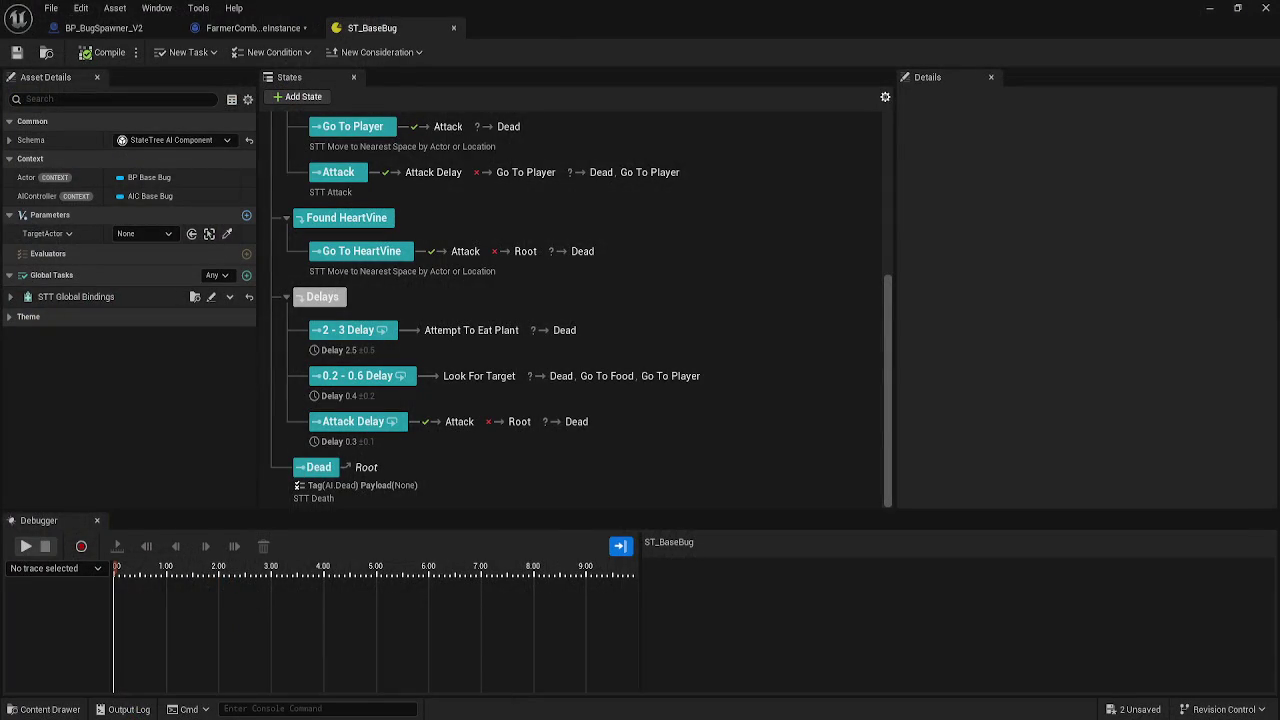
# - Load the portfolio site from the 'mic' autocomplete and maximize the Chrome window
pyautogui.write('mic')
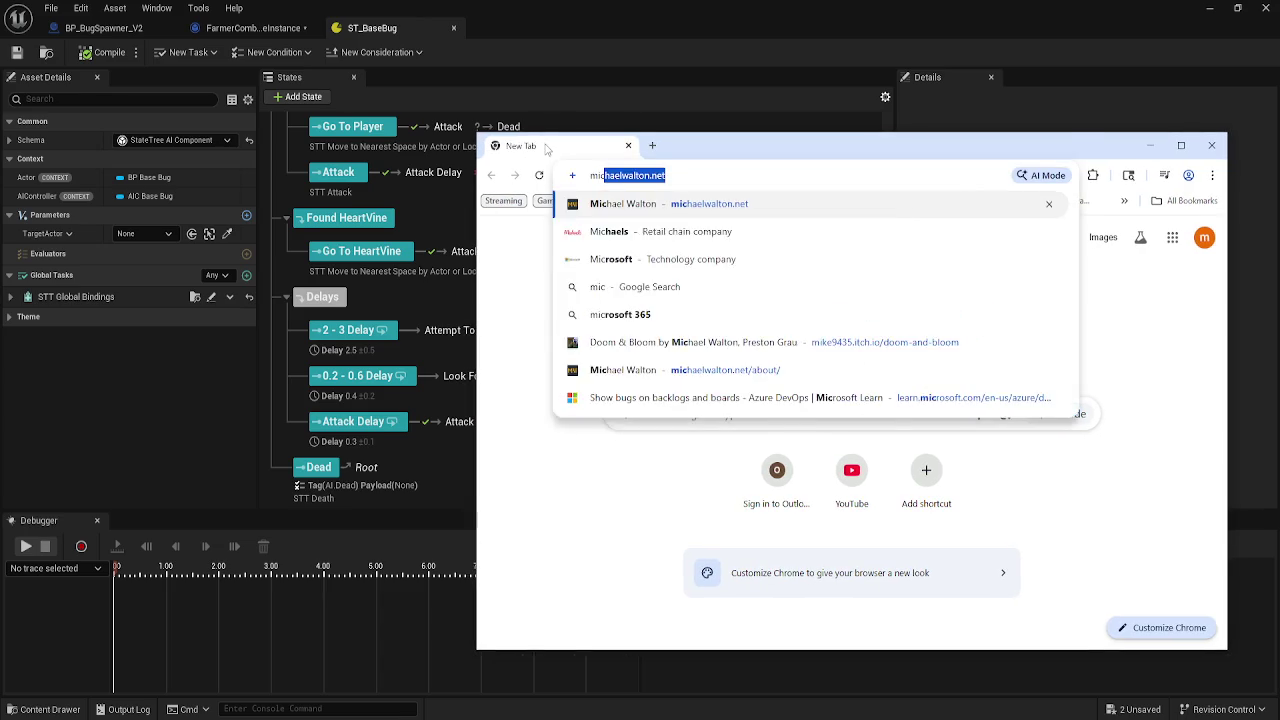
pyautogui.press('Return')
pyautogui.moveTo(701, 152); pyautogui.dragTo(541, 109)
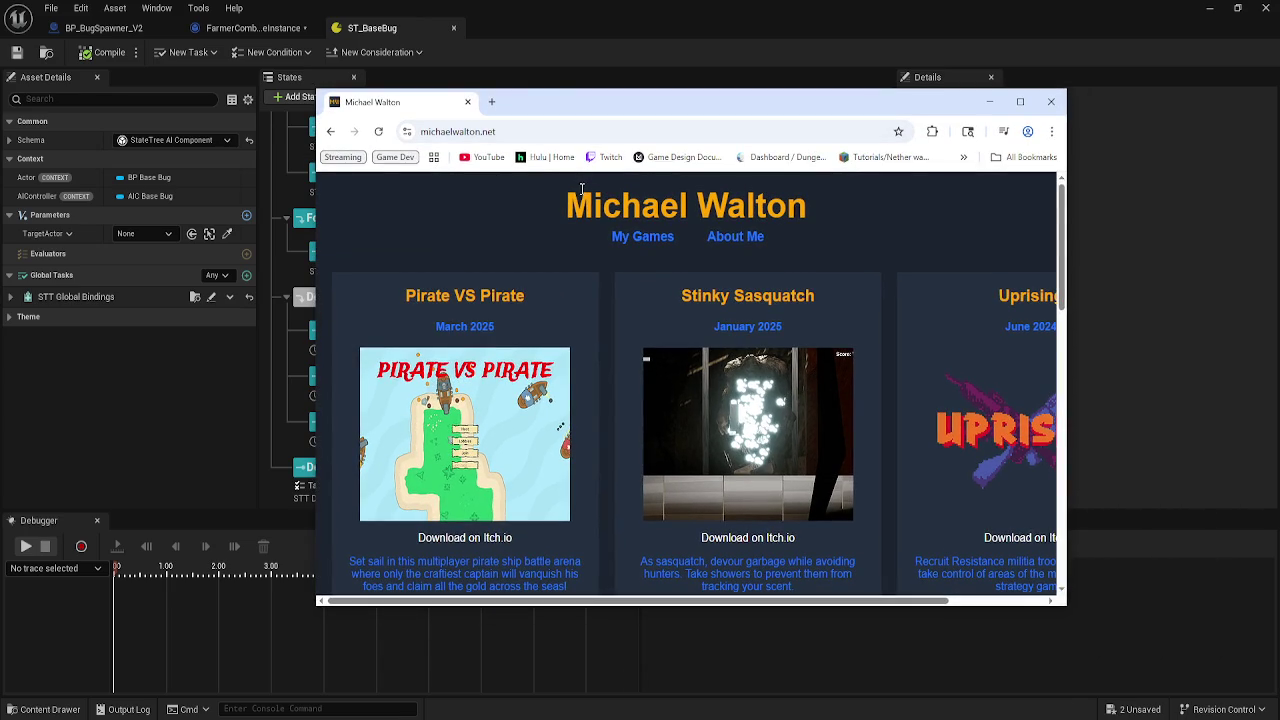
pyautogui.moveTo(713, 105); pyautogui.dragTo(675, 7)
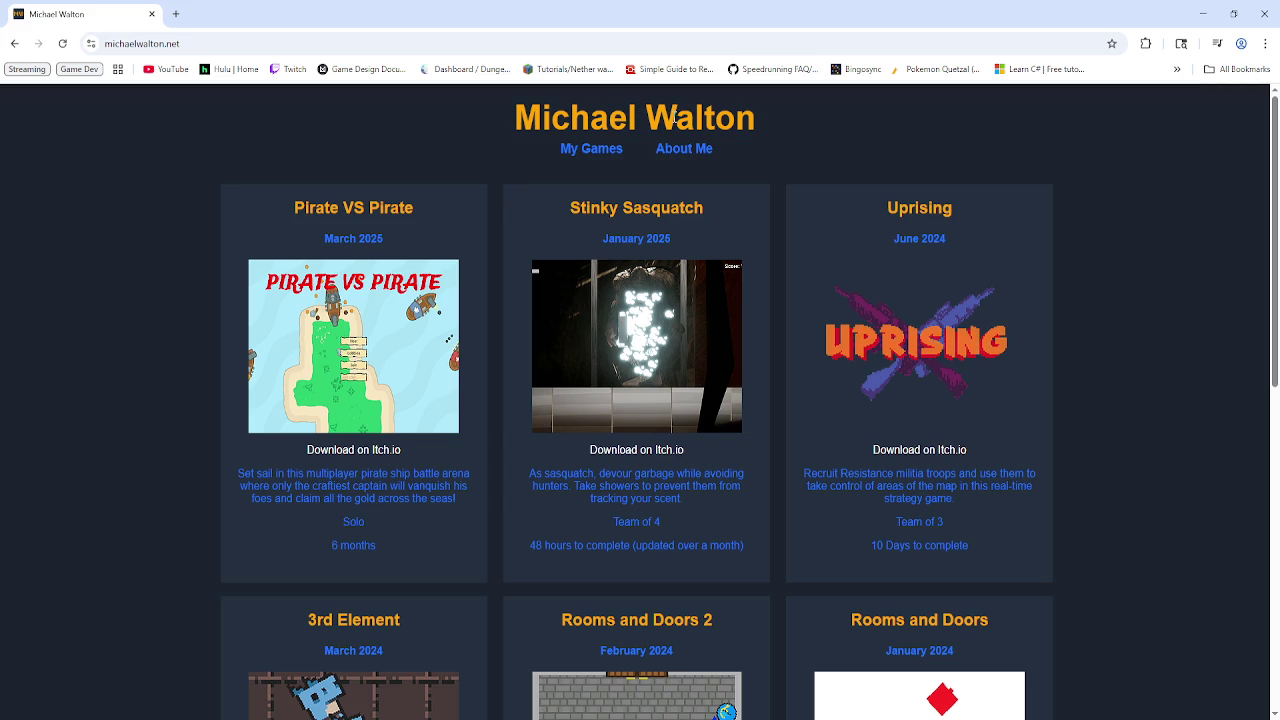
# - Browse the game cards, highlighting the Stinky Sasquatch 'Team of 4' line
pyautogui.scroll(-3, 703, 305)
pyautogui.scroll(-2, 703, 309)
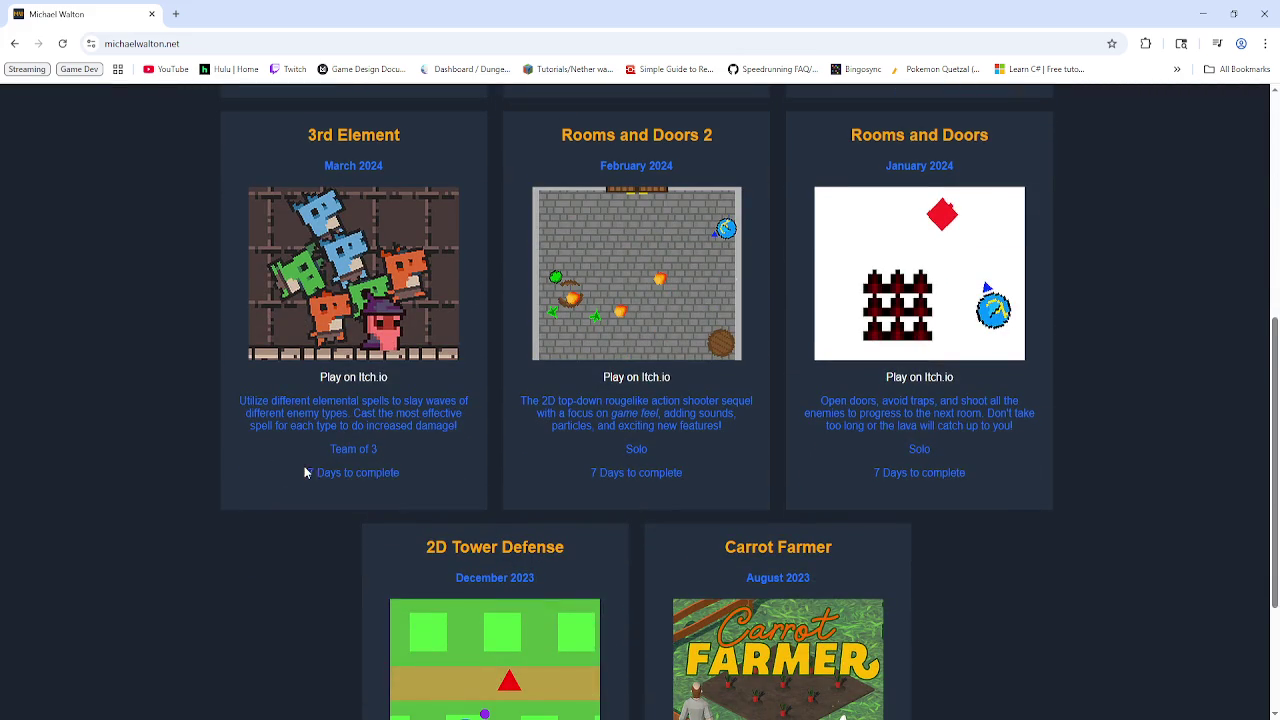
pyautogui.click(666, 479)
pyautogui.scroll(-3, 681, 473)
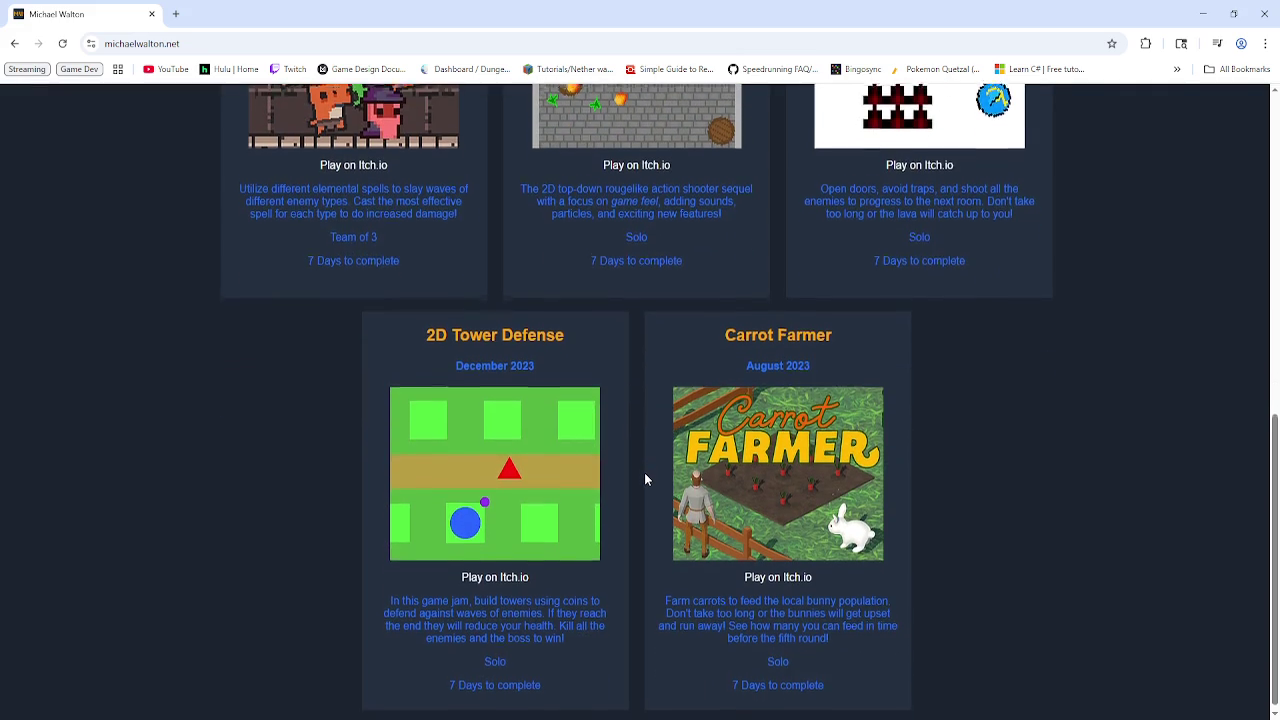
pyautogui.scroll(8, 962, 285)
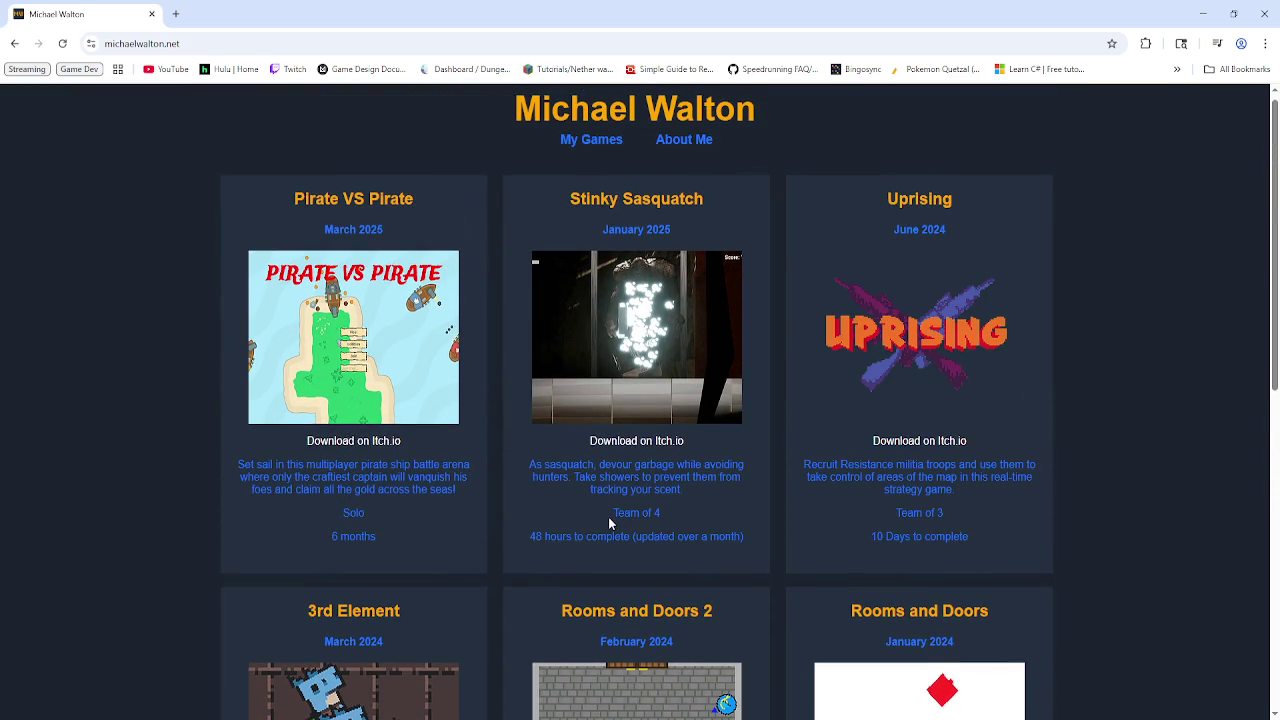
pyautogui.scroll(-1, 640, 490)
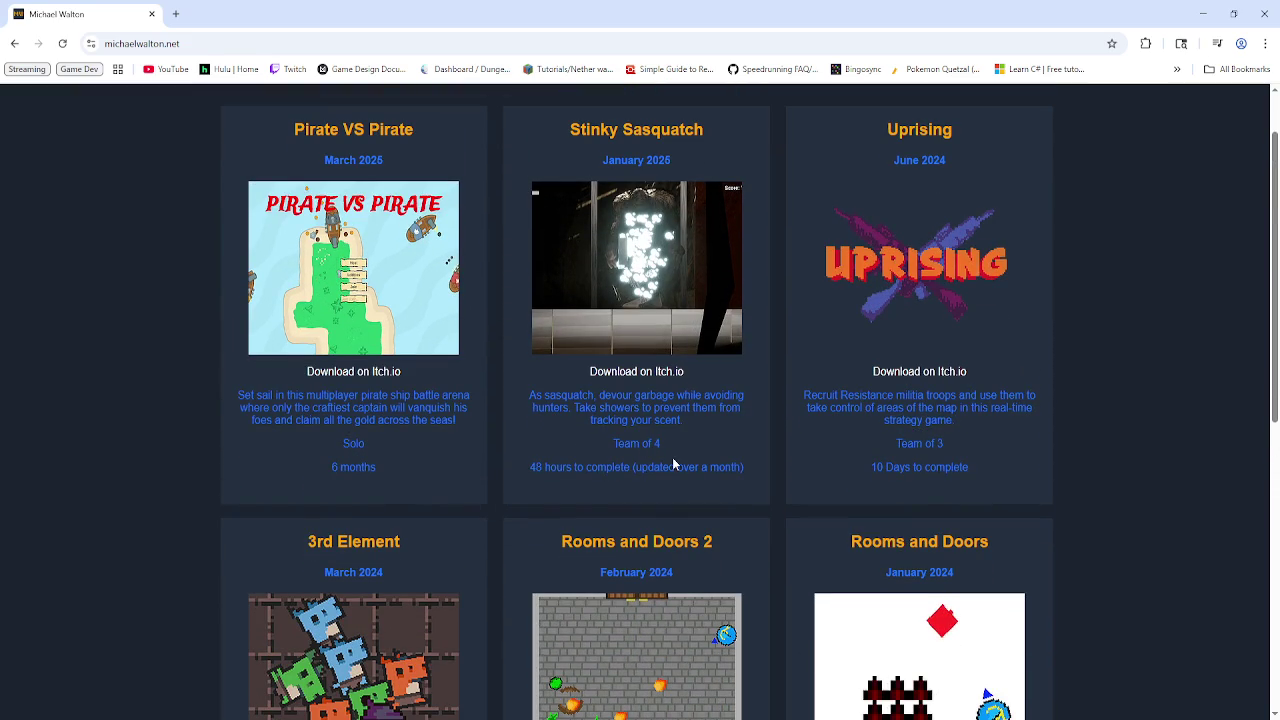
pyautogui.moveTo(673, 465); pyautogui.dragTo(573, 443)
pyautogui.click(557, 441)
pyautogui.scroll(2, 706, 200)
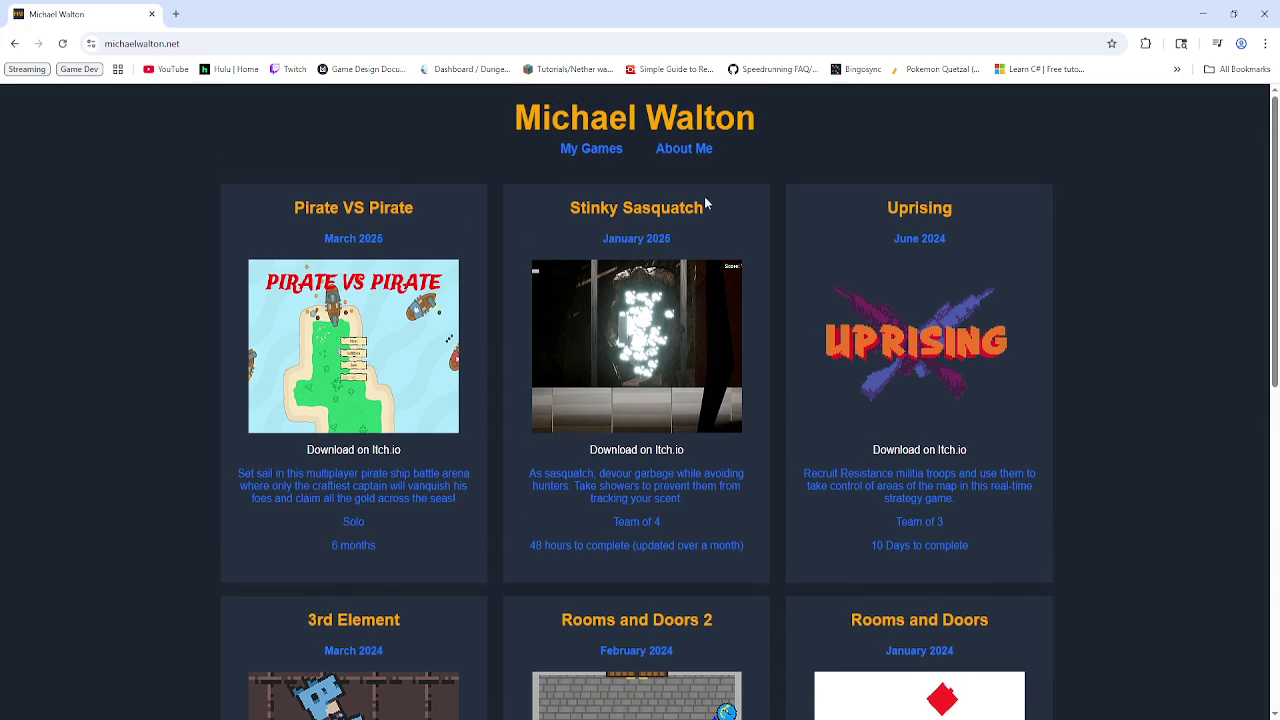
pyautogui.click(680, 146)
pyautogui.scroll(-6, 572, 418)
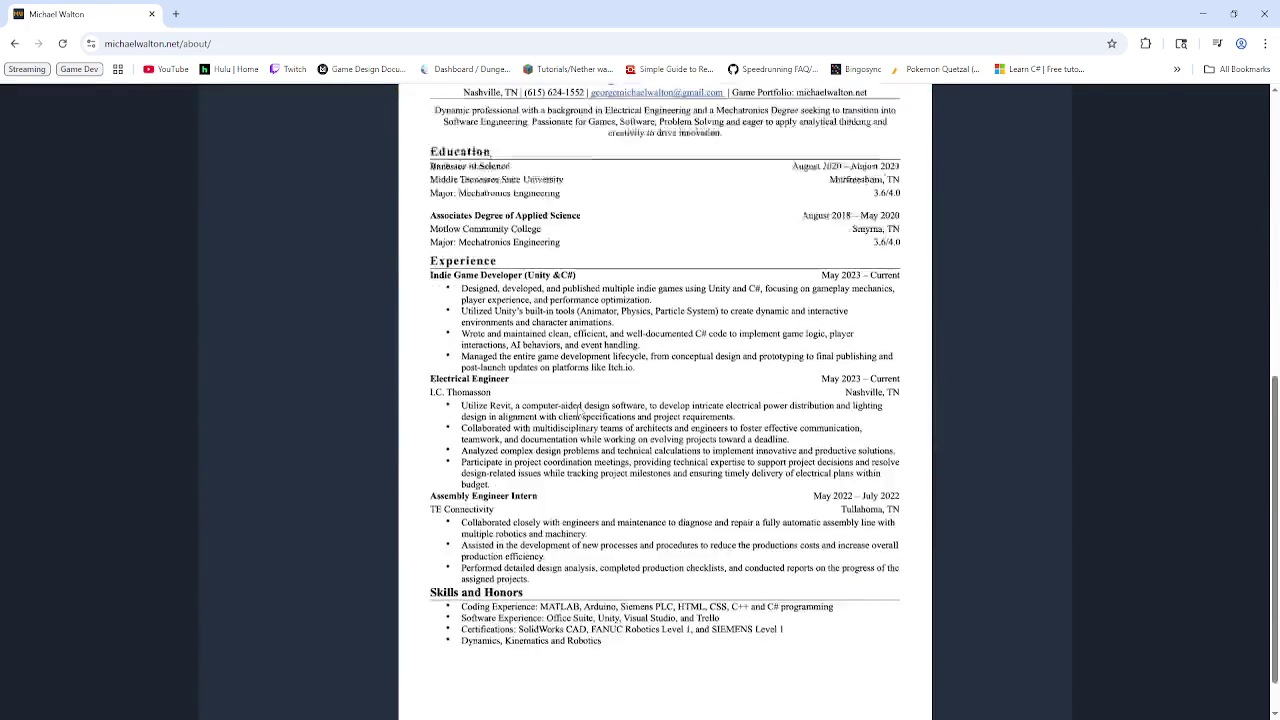
pyautogui.scroll(5, 656, 360)
pyautogui.scroll(2, 654, 353)
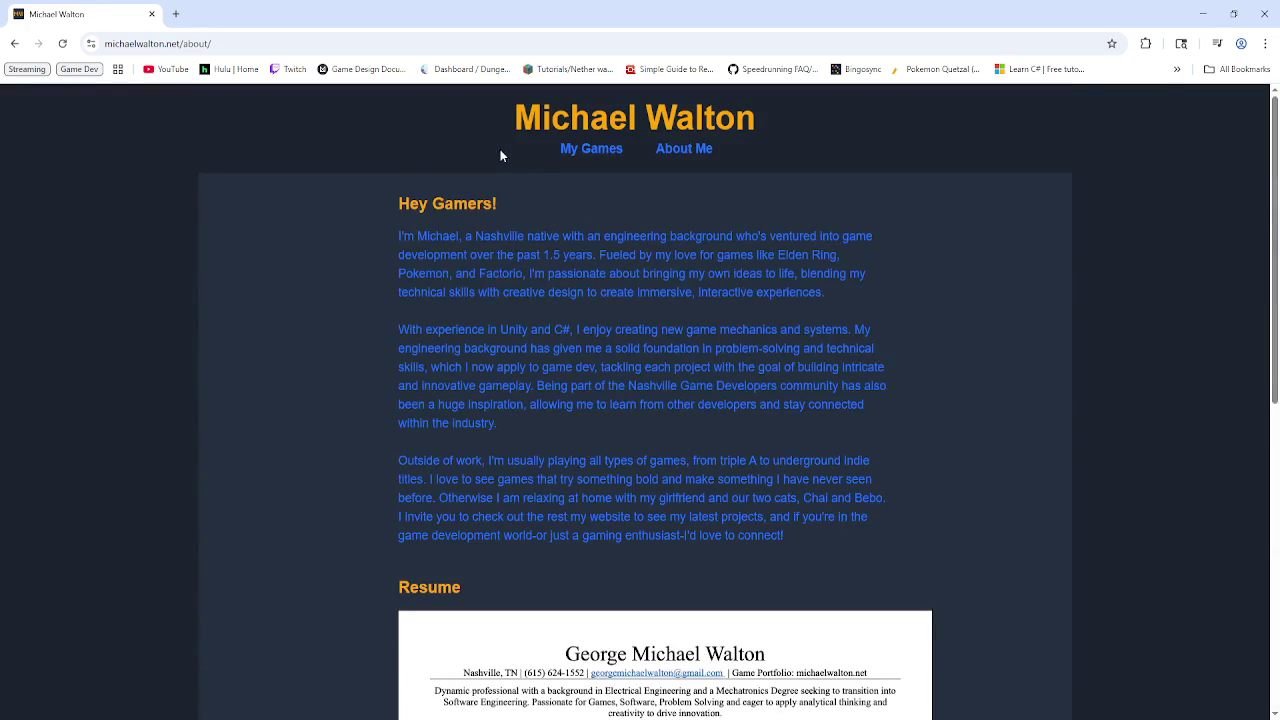
pyautogui.click(594, 150)
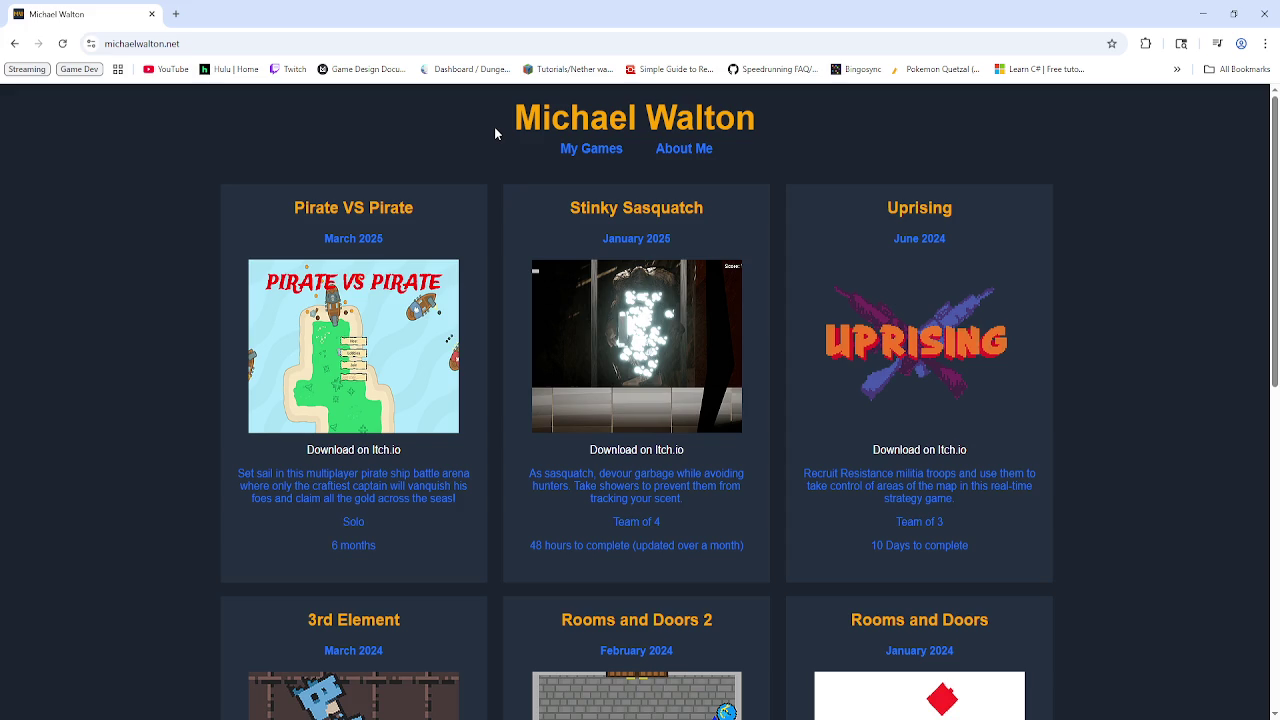
pyautogui.scroll(-1, 470, 190)
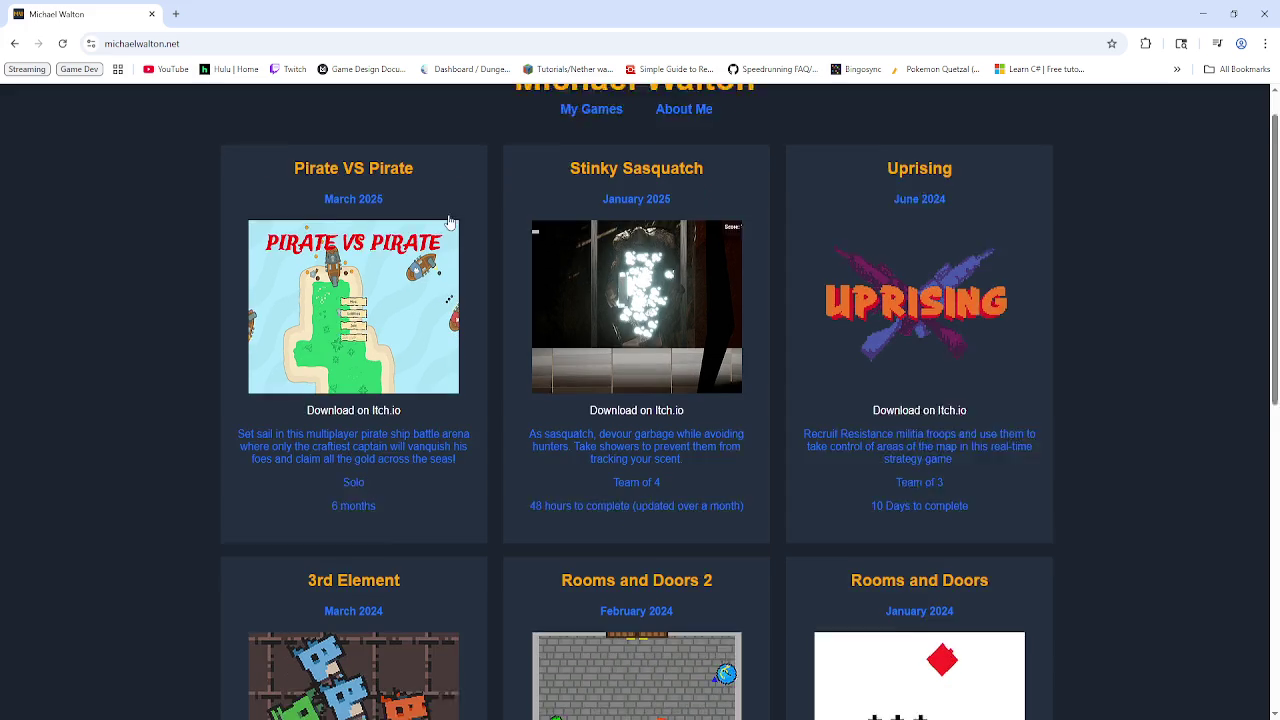
pyautogui.scroll(1, 479, 213)
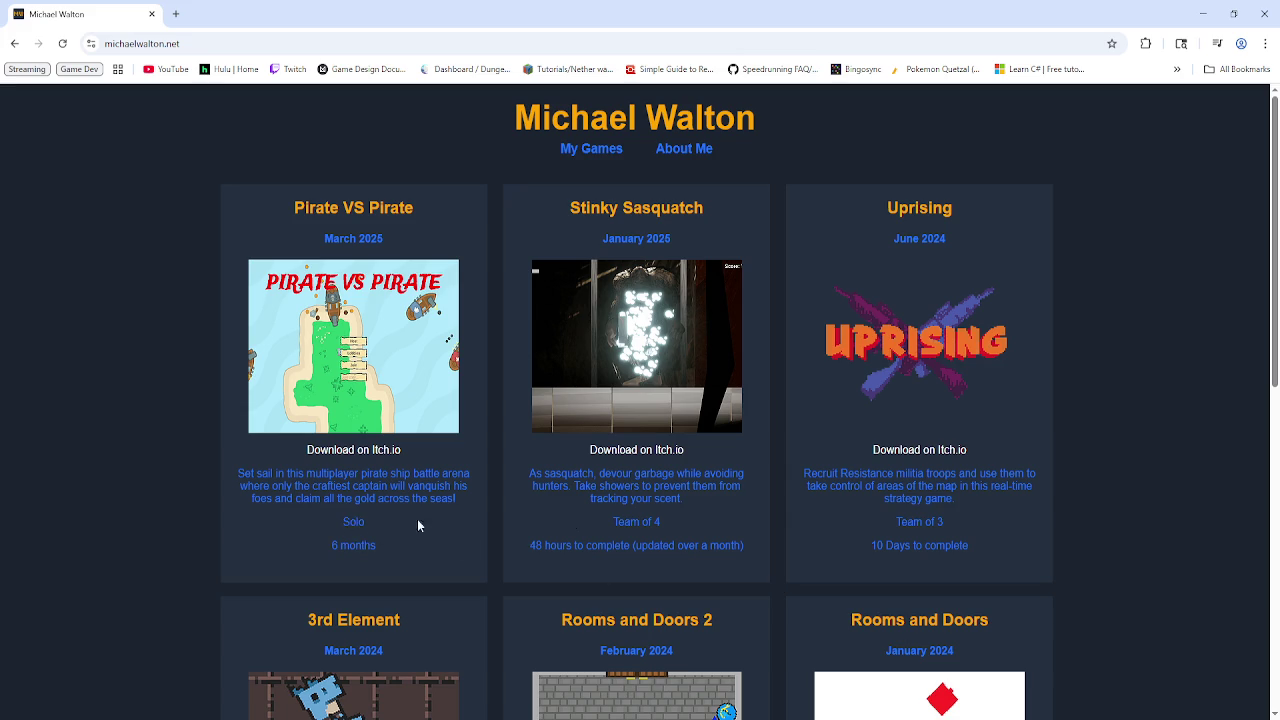
pyautogui.scroll(-3, 656, 528)
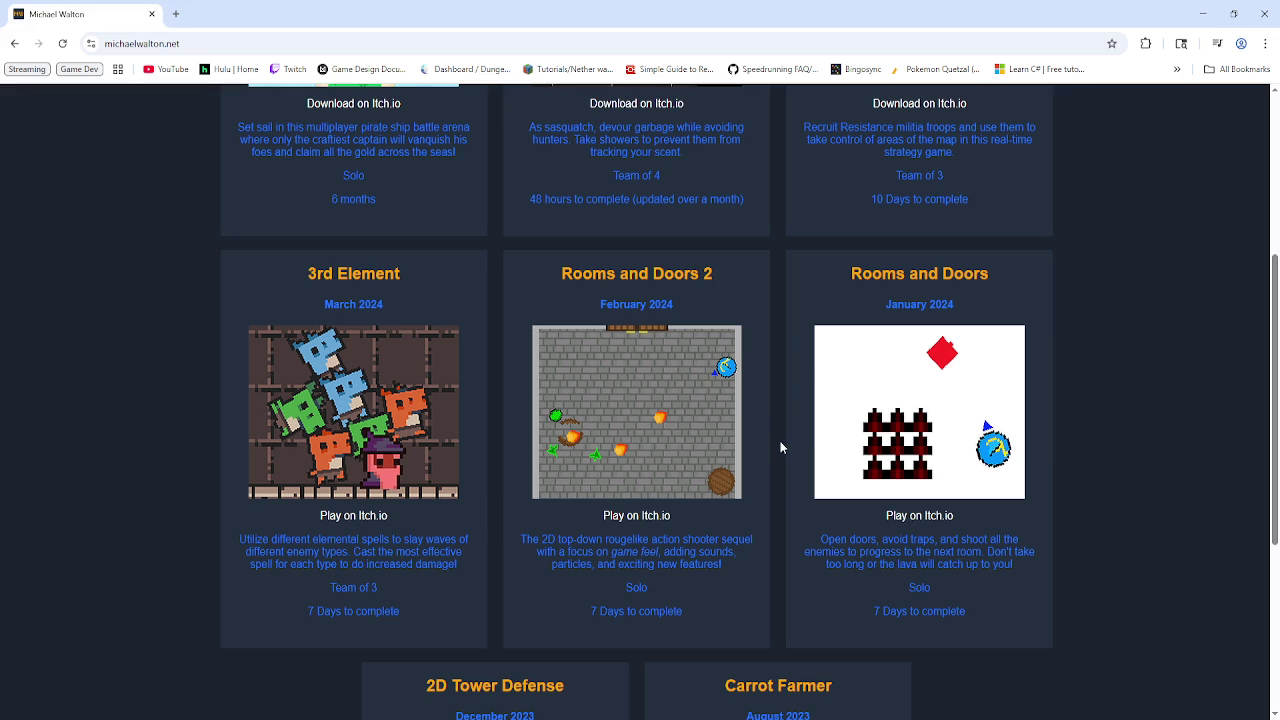
pyautogui.scroll(3, 780, 441)
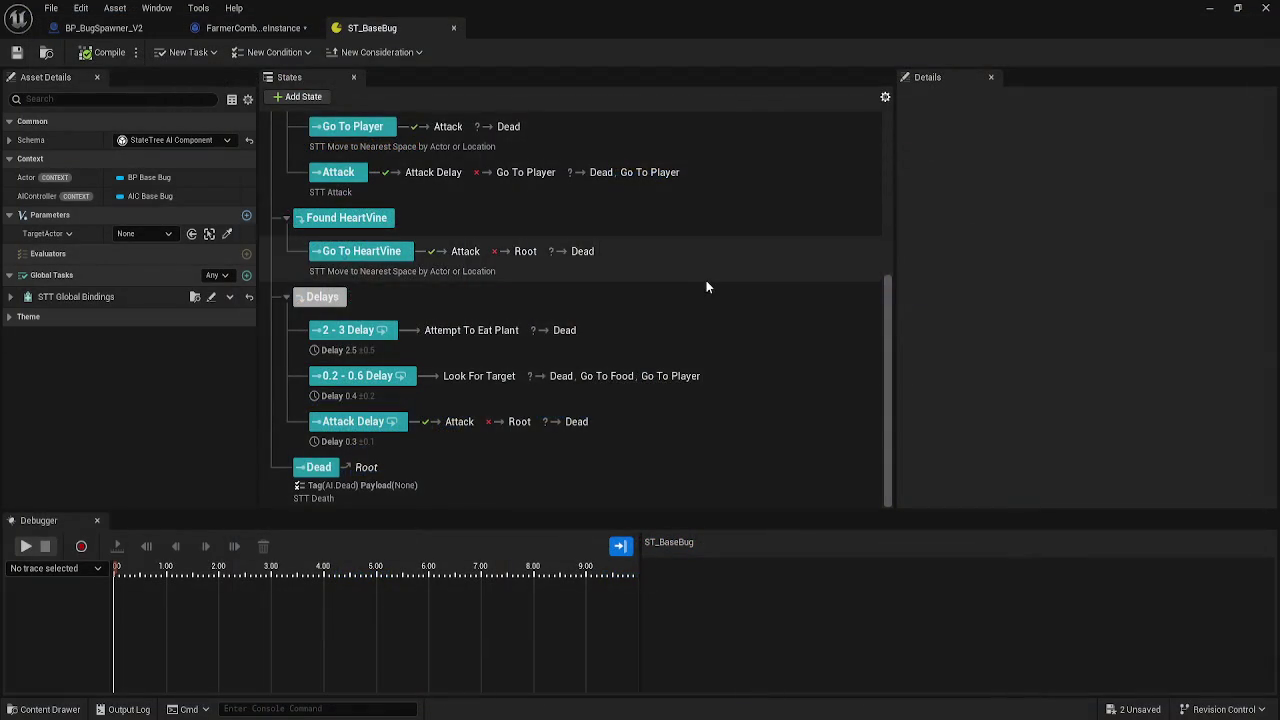
# - Scroll the States panel to the Delays group's 2.5 ±0.5 and 0.4 ±0.2 delays
pyautogui.scroll(5, 690, 288)
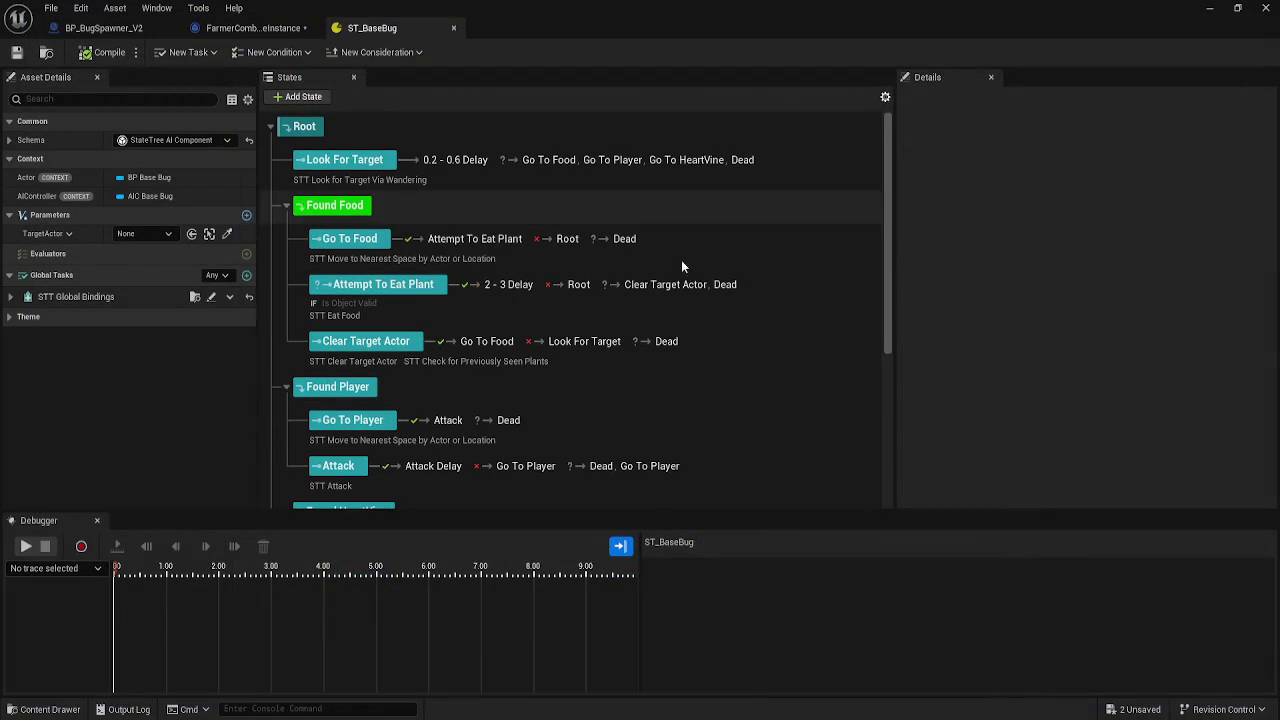
pyautogui.scroll(-2, 728, 377)
pyautogui.scroll(-5, 735, 384)
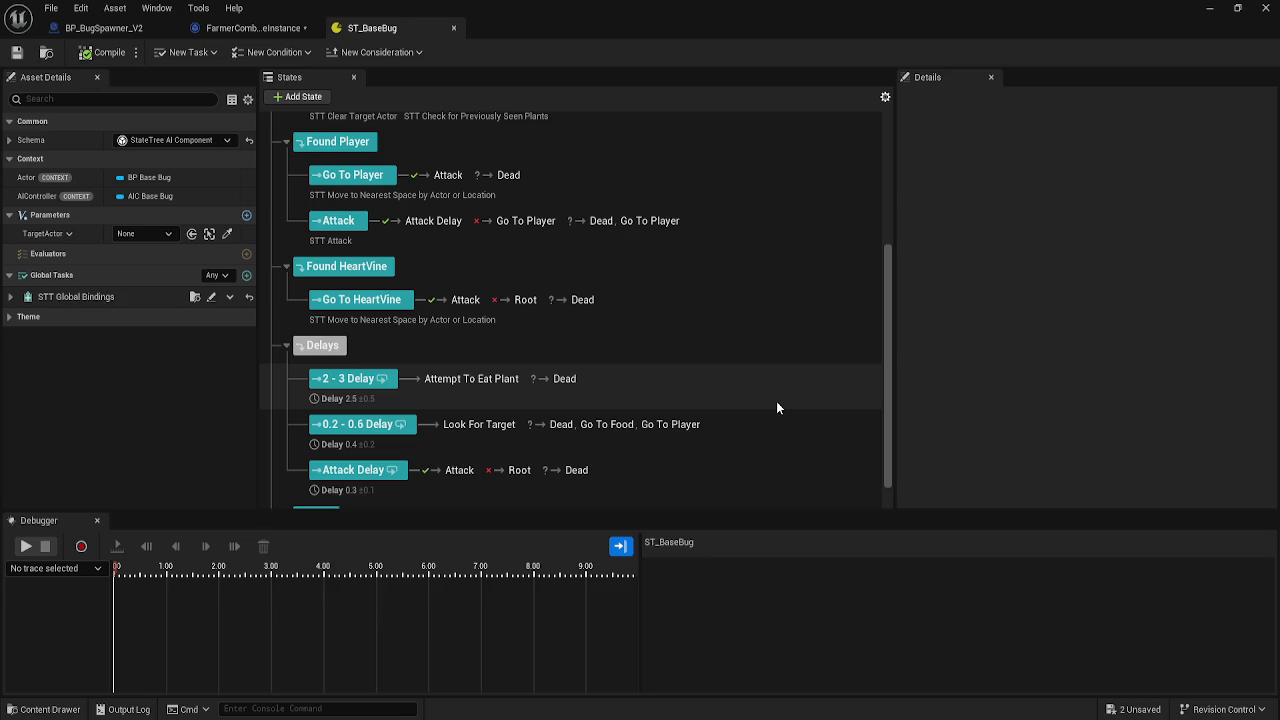
# - Scroll the ST_BaseBug States panel, then switch to FarmerCombatGameInstance's IncrementHour graph
pyautogui.scroll(-1, 700, 430)
pyautogui.scroll(1, 677, 428)
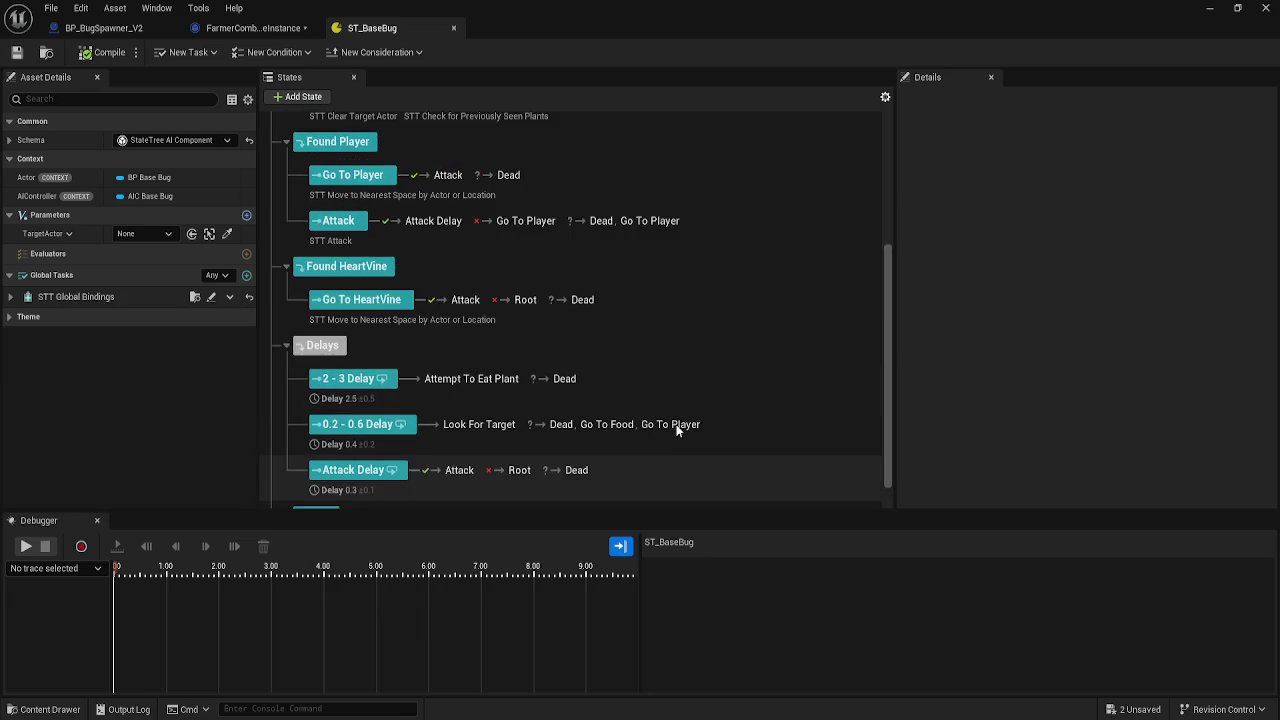
pyautogui.scroll(5, 676, 428)
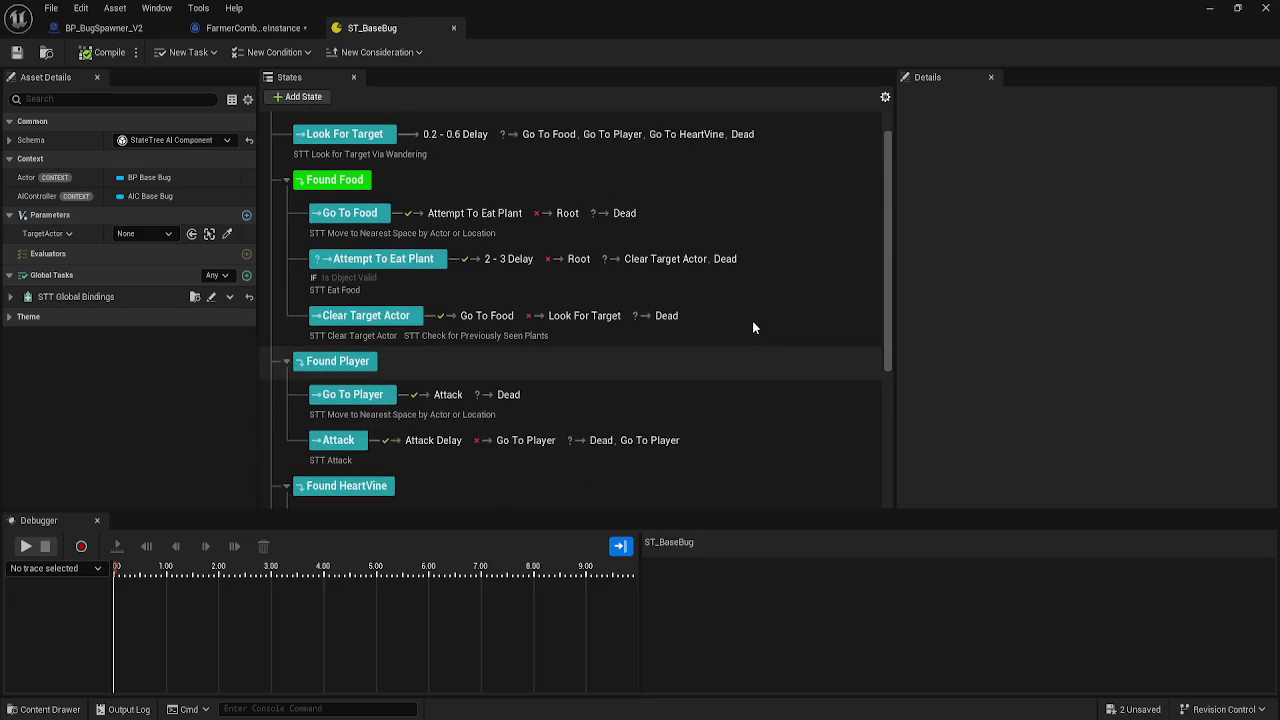
pyautogui.scroll(1, 754, 328)
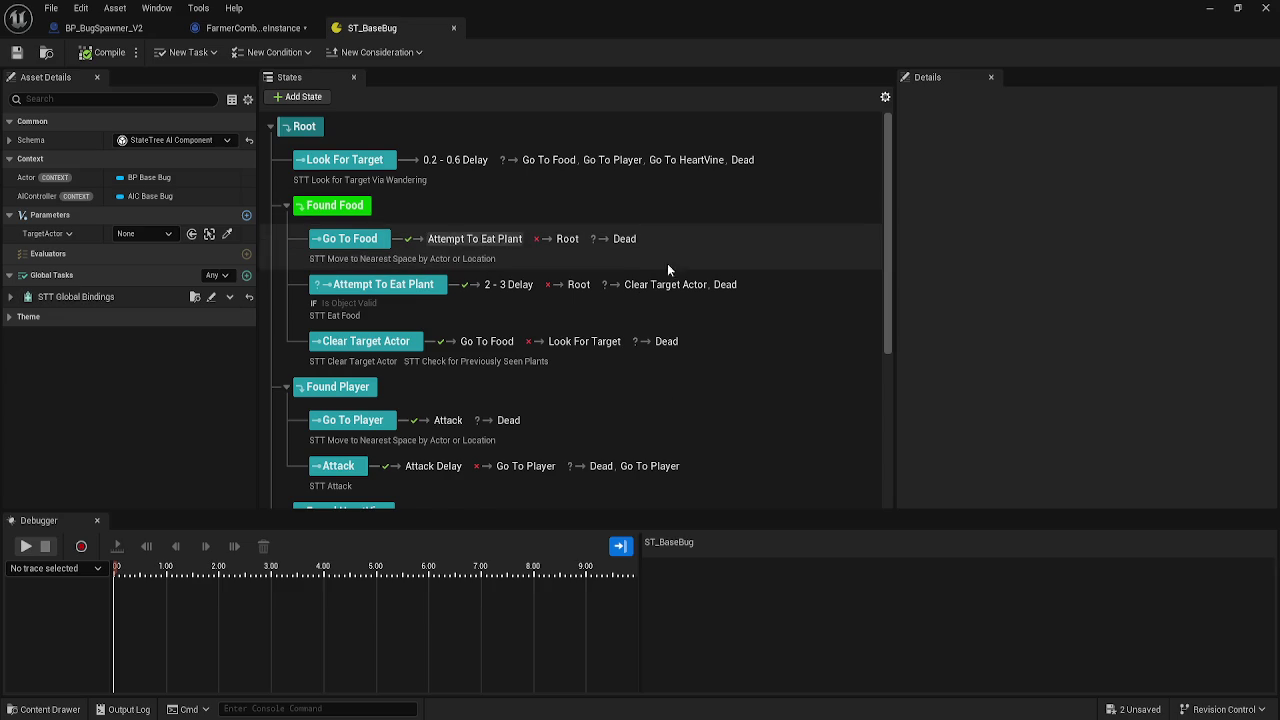
pyautogui.scroll(-4, 474, 318)
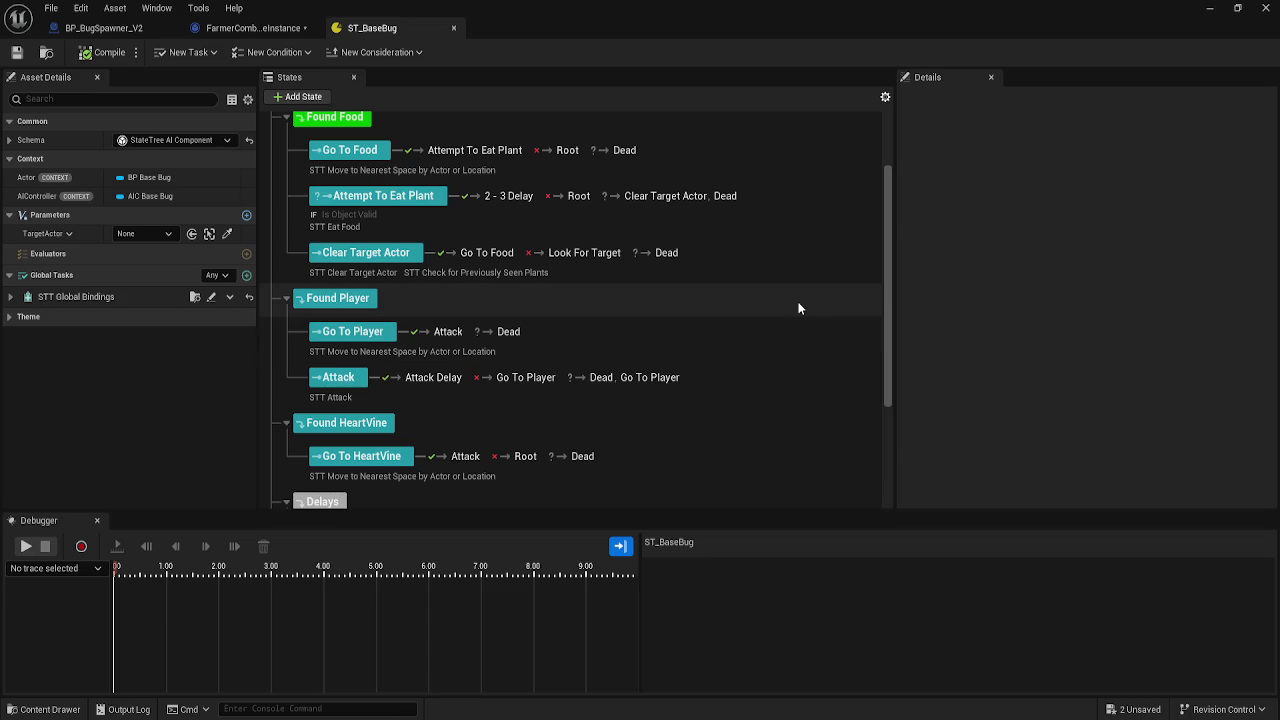
pyautogui.scroll(-5, 798, 308)
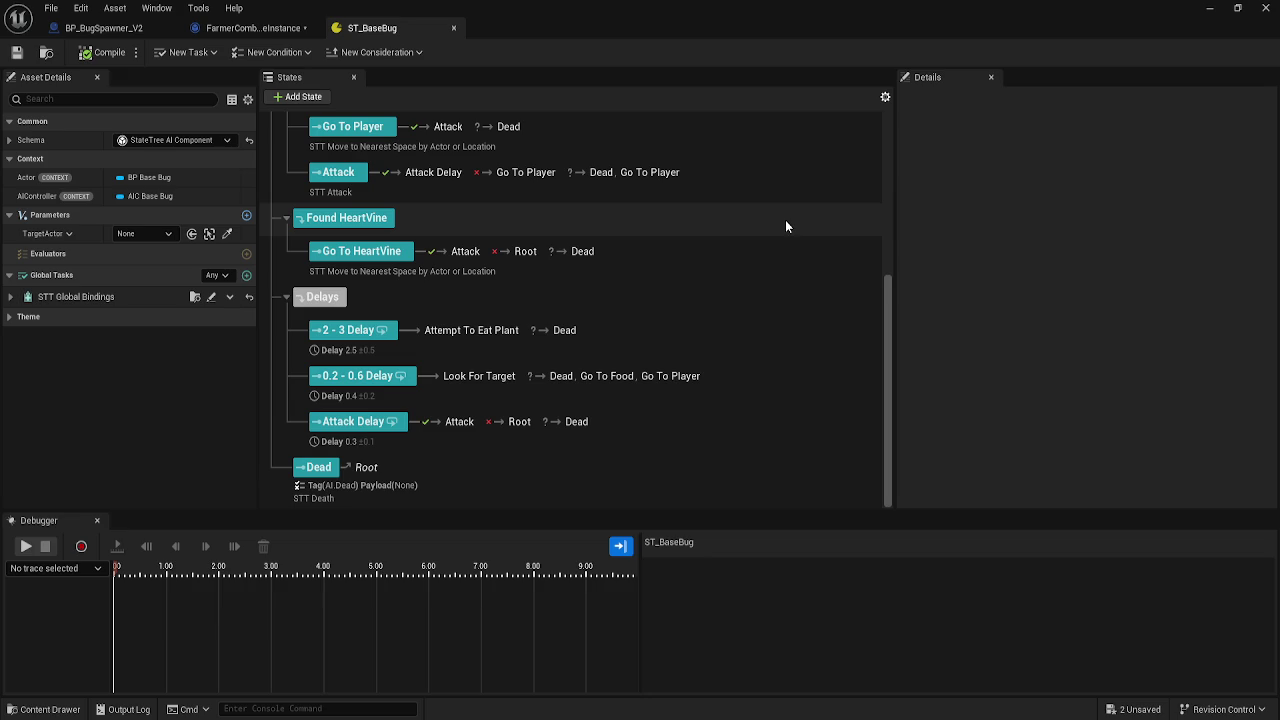
pyautogui.click(258, 27)
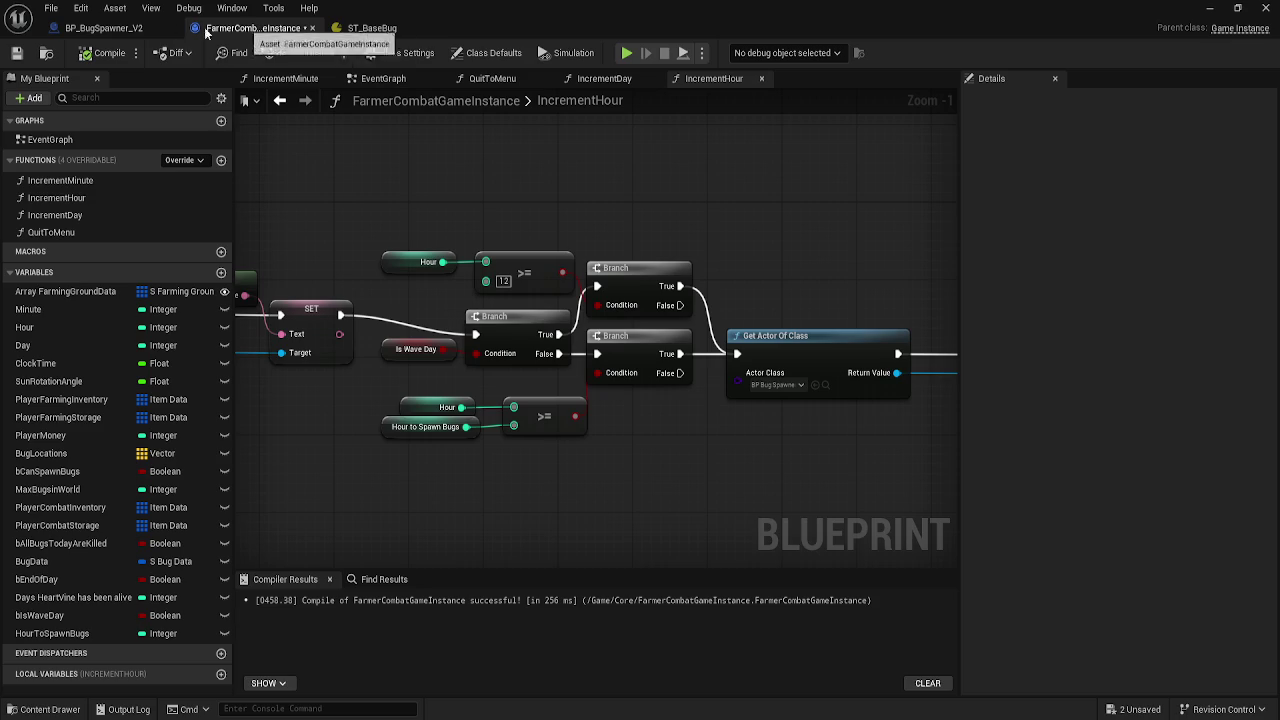
# - Pan the IncrementHour graph, return to ST_BaseBug, and minimize the asset editor to reveal the level
pyautogui.click(372, 28)
pyautogui.click(255, 27)
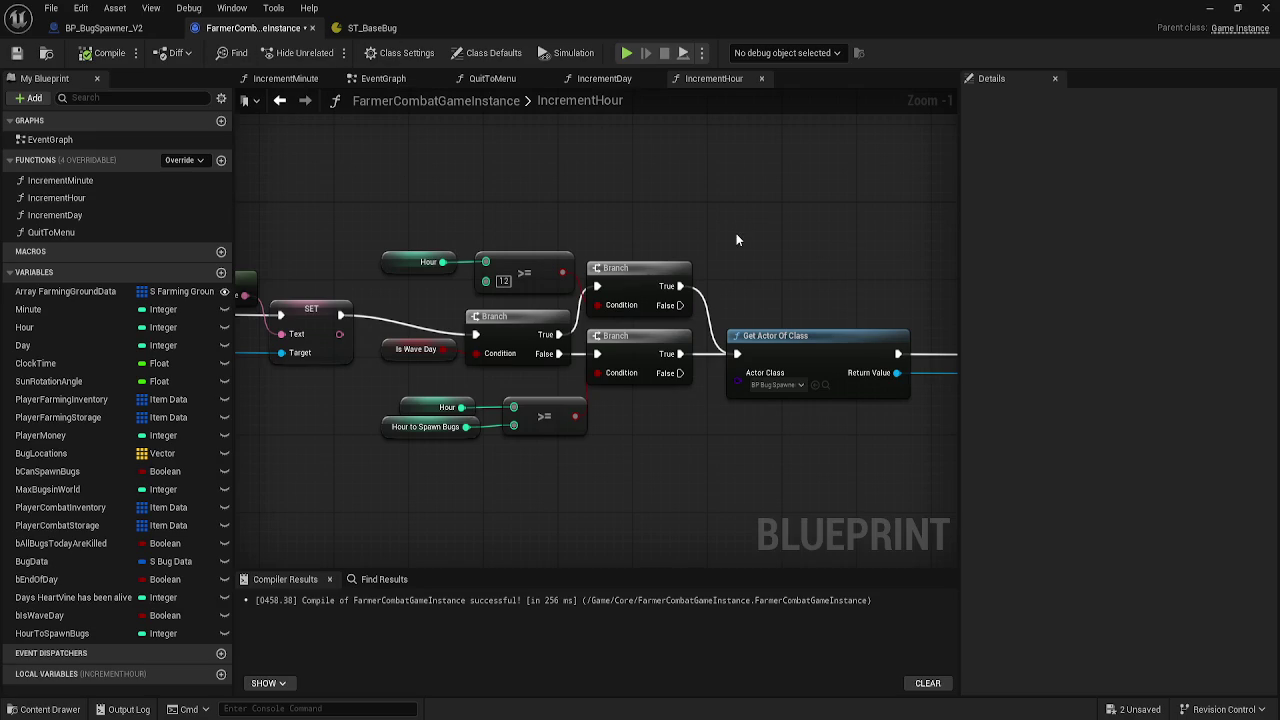
pyautogui.moveTo(736, 240); pyautogui.dragTo(666, 263)
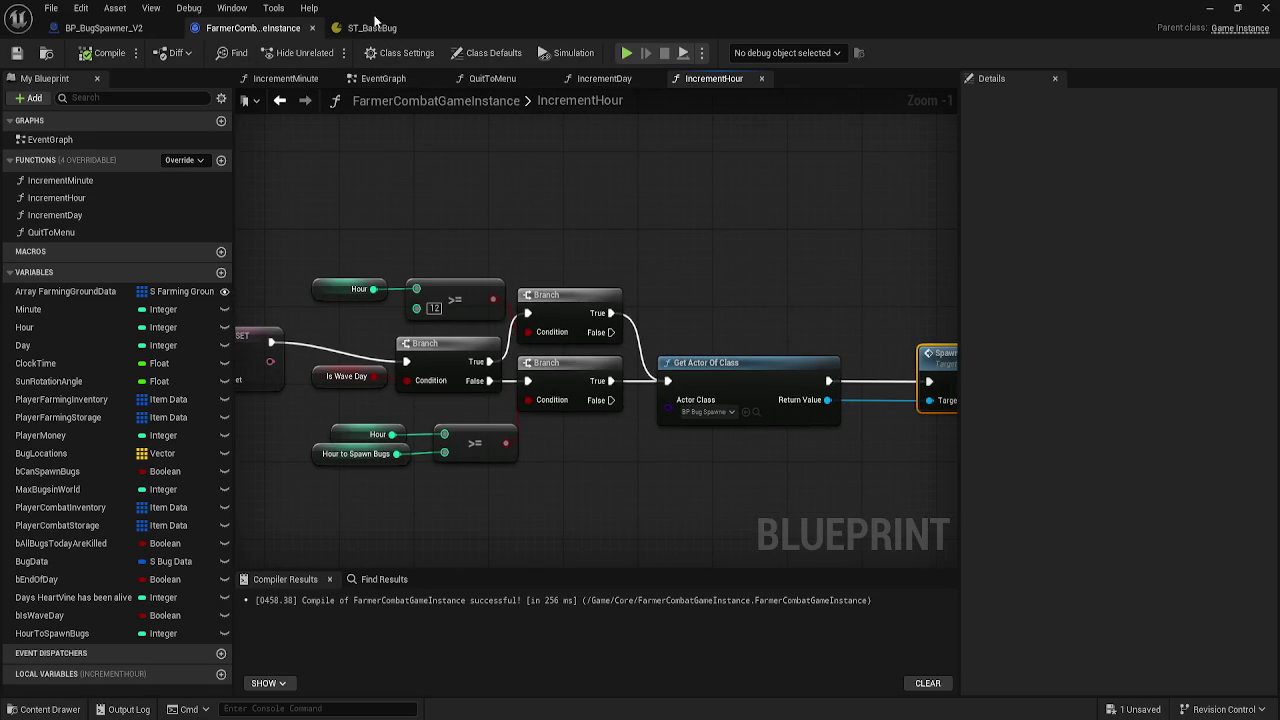
pyautogui.click(376, 26)
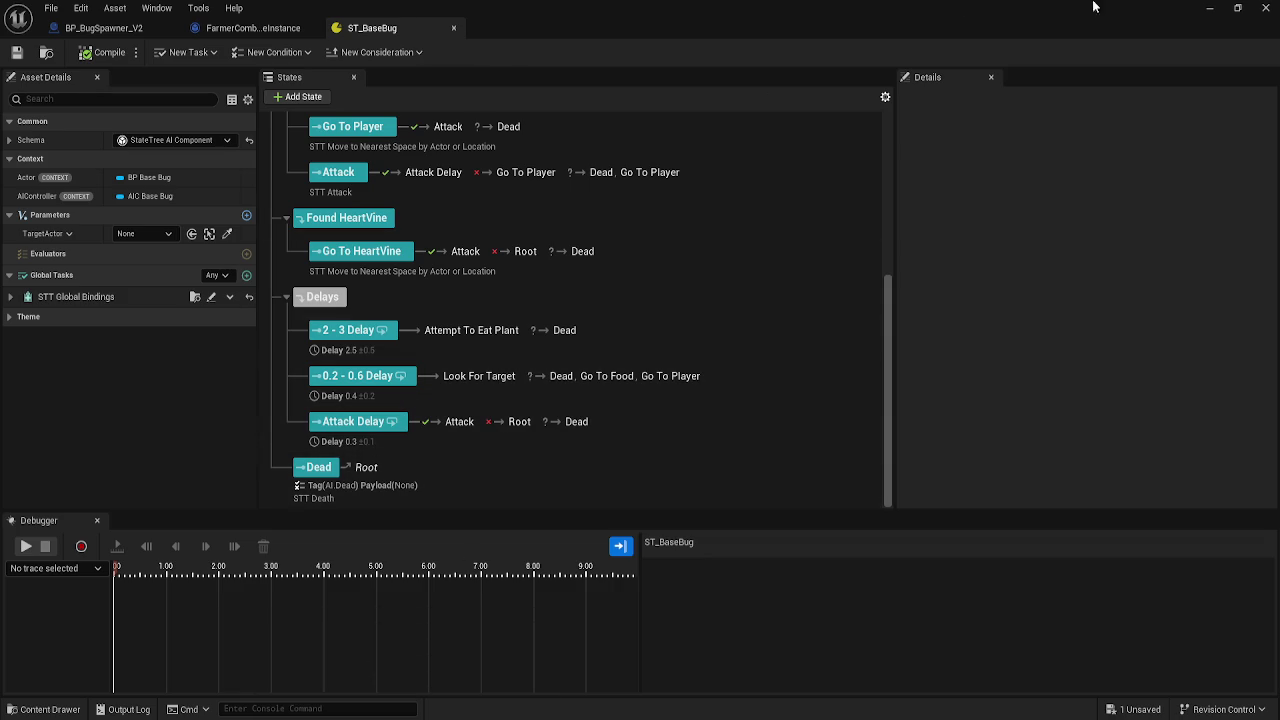
pyautogui.click(1209, 7)
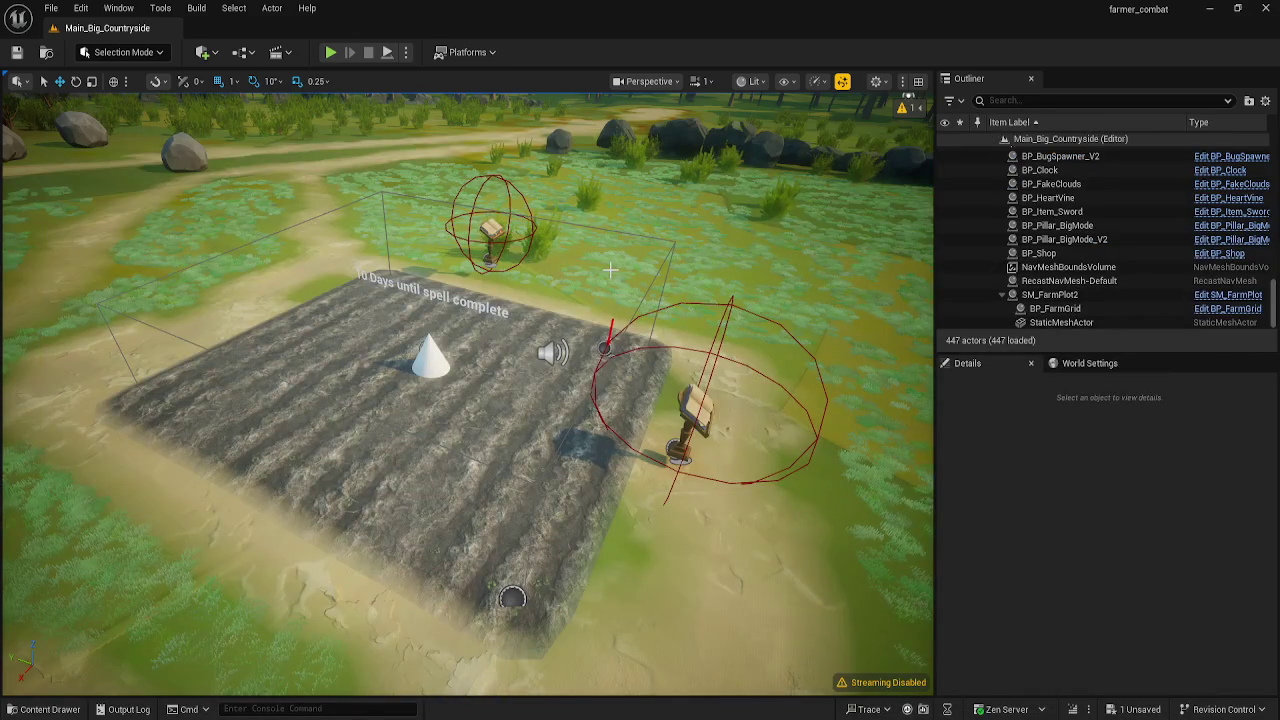
# - Fly the camera to the farm plot, select SM_FarmPlot2, and open the SM_FarmPlot blueprint
pyautogui.rightClick(610, 268)
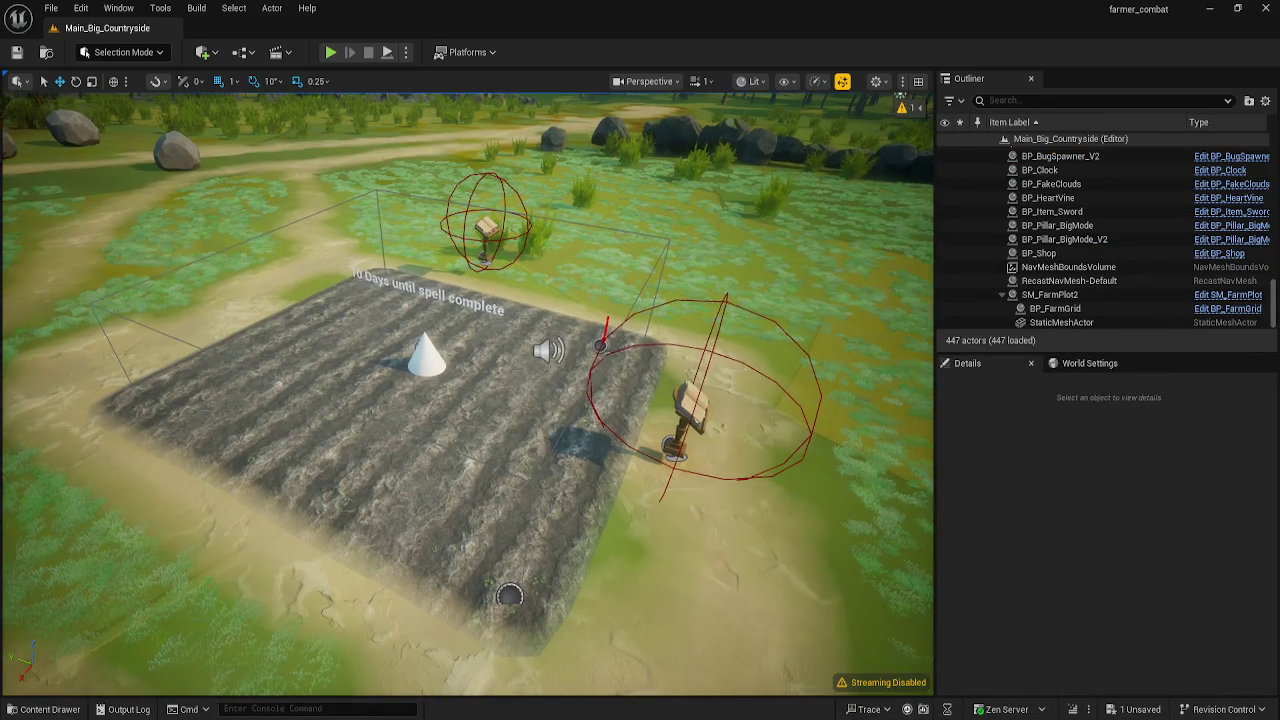
pyautogui.press('w')
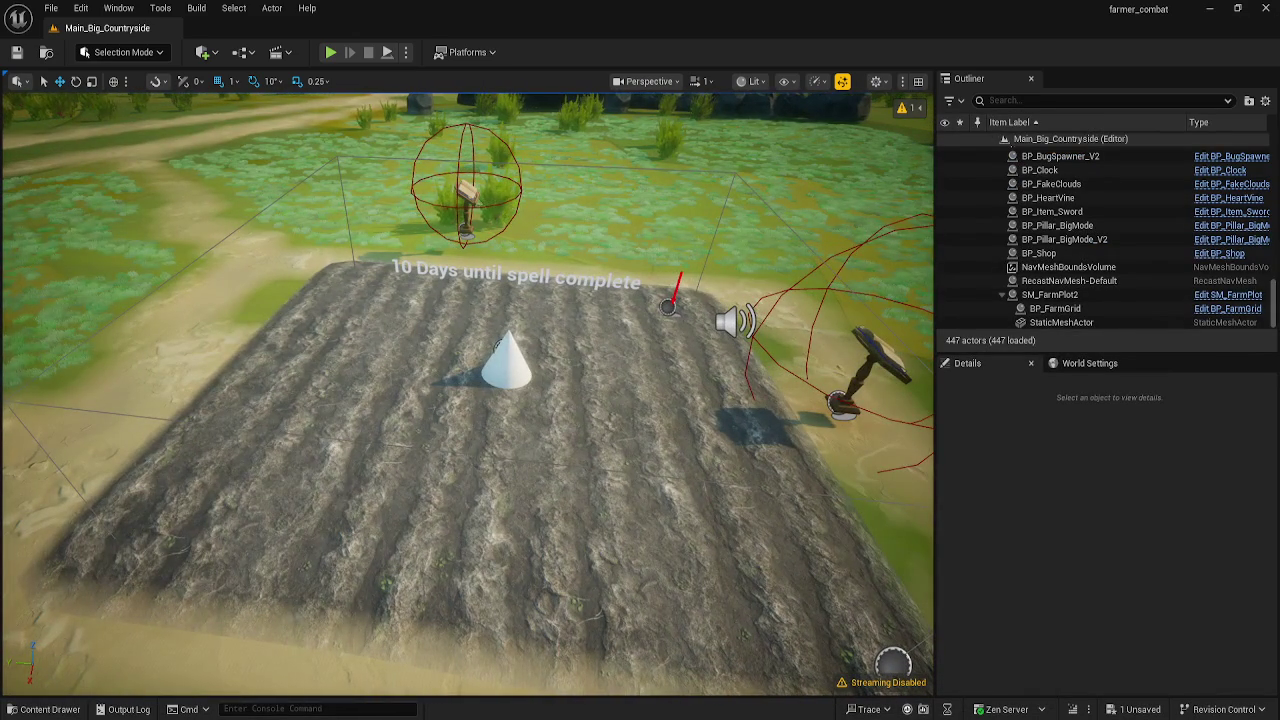
pyautogui.click(498, 343)
pyautogui.press('f')
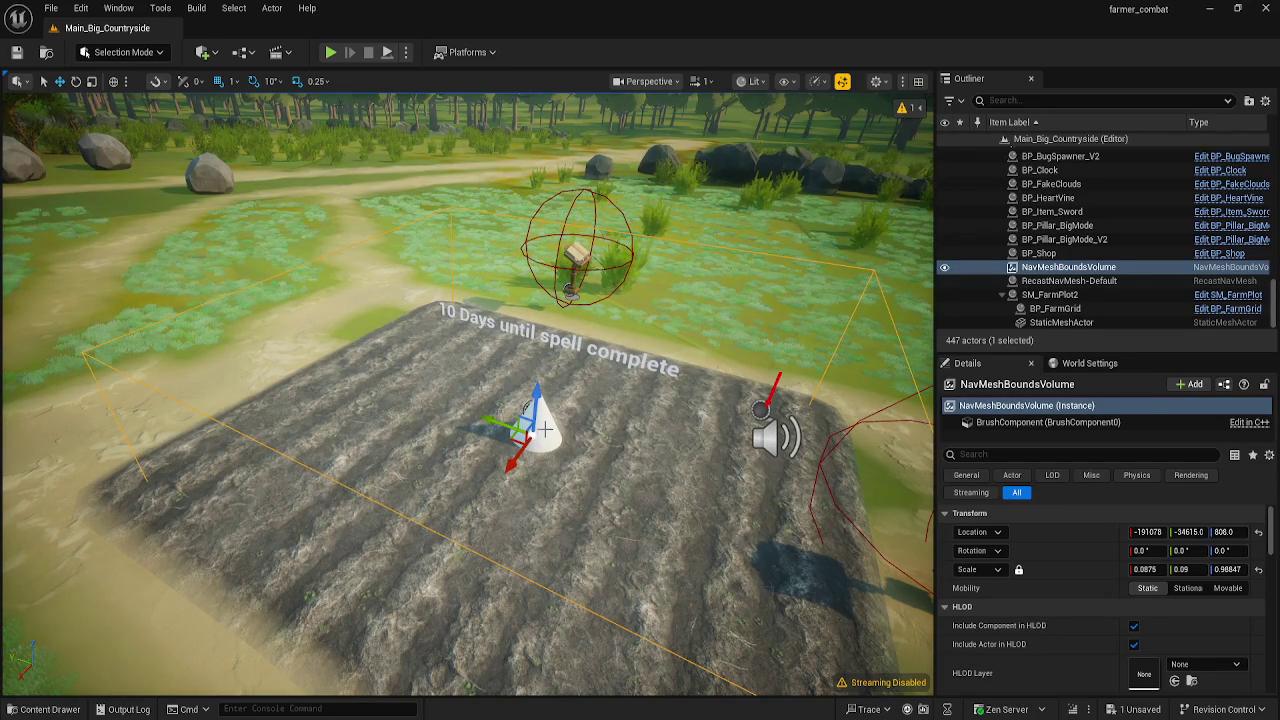
pyautogui.click(545, 428)
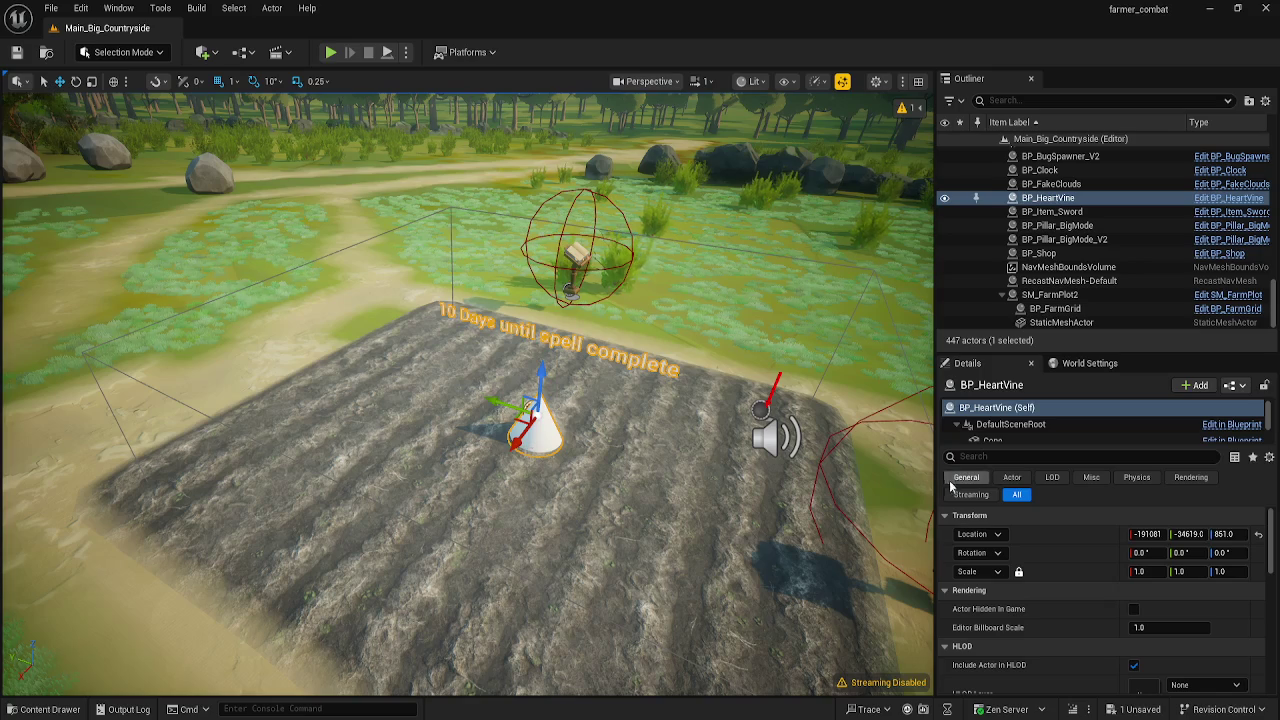
pyautogui.moveTo(600, 600)
pyautogui.mouseDown()
pyautogui.moveTo(654, 626)
pyautogui.moveTo(527, 638)
pyautogui.mouseUp()
pyautogui.scroll(-5, 467, 394)
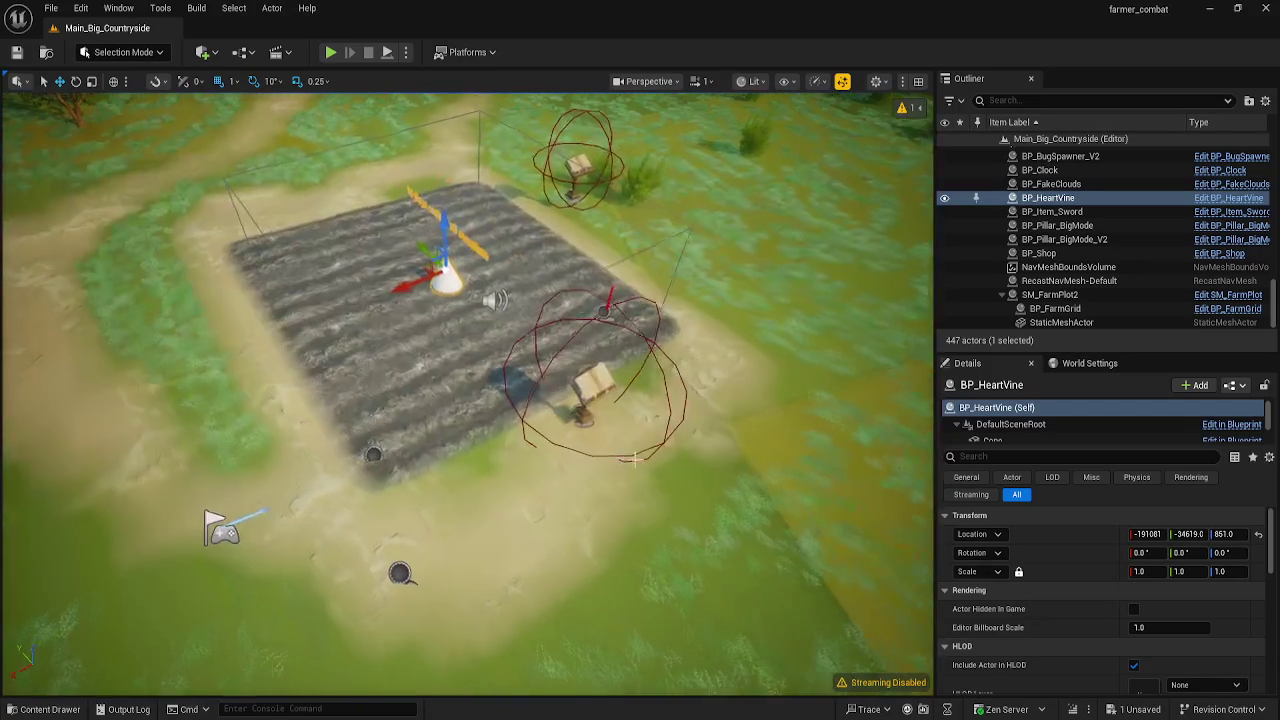
pyautogui.click(1050, 295)
pyautogui.press('f')
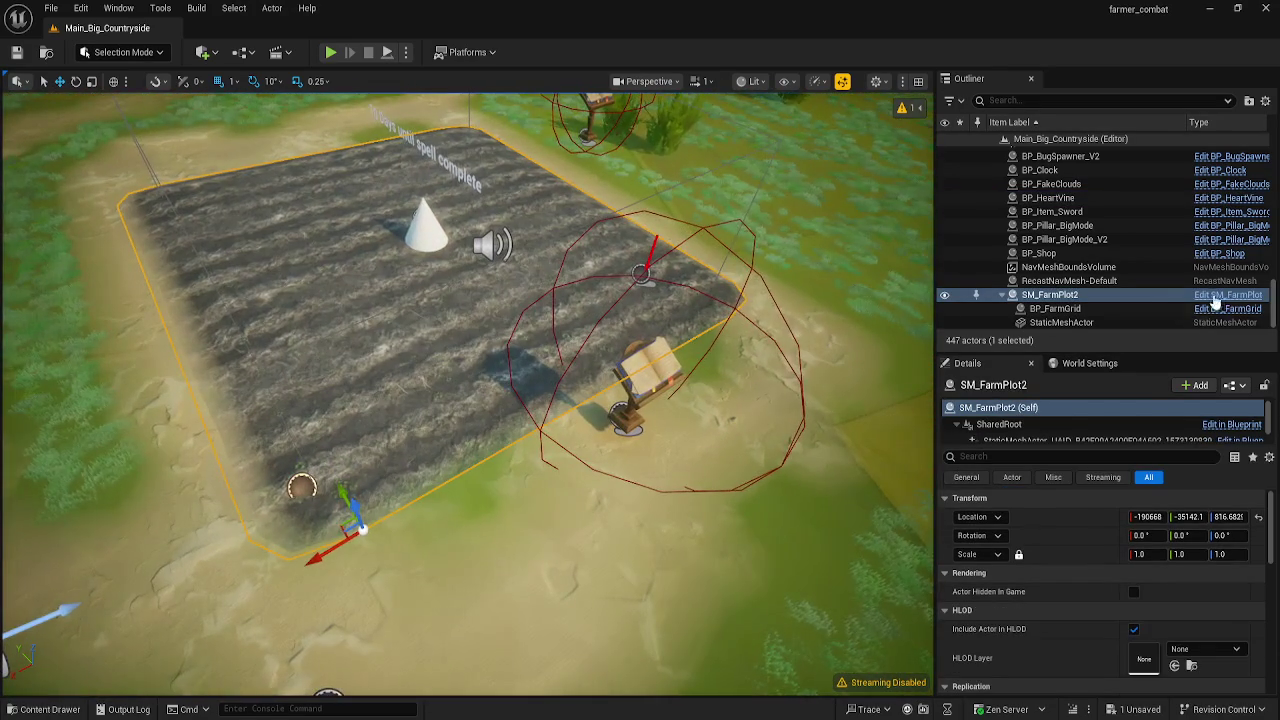
pyautogui.click(1213, 297)
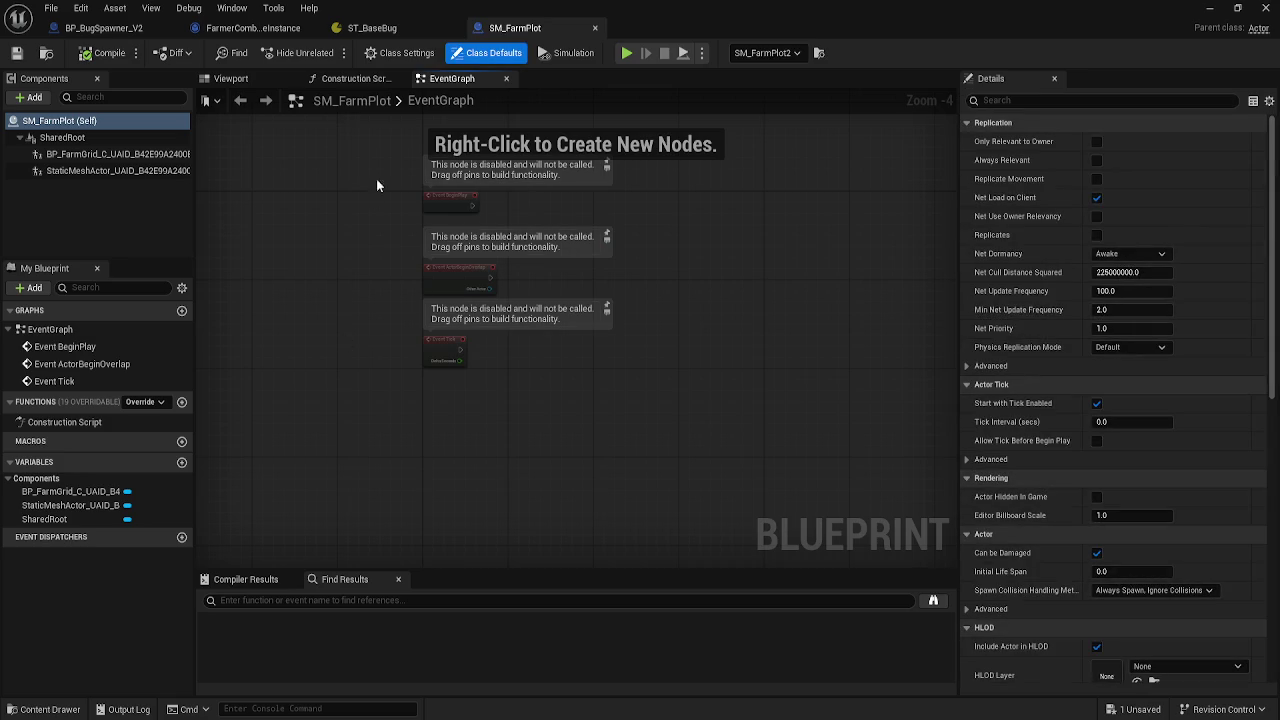
# - Select the plot's static mesh in the Viewport preview, try a yaw of 0, then undo it
pyautogui.click(262, 77)
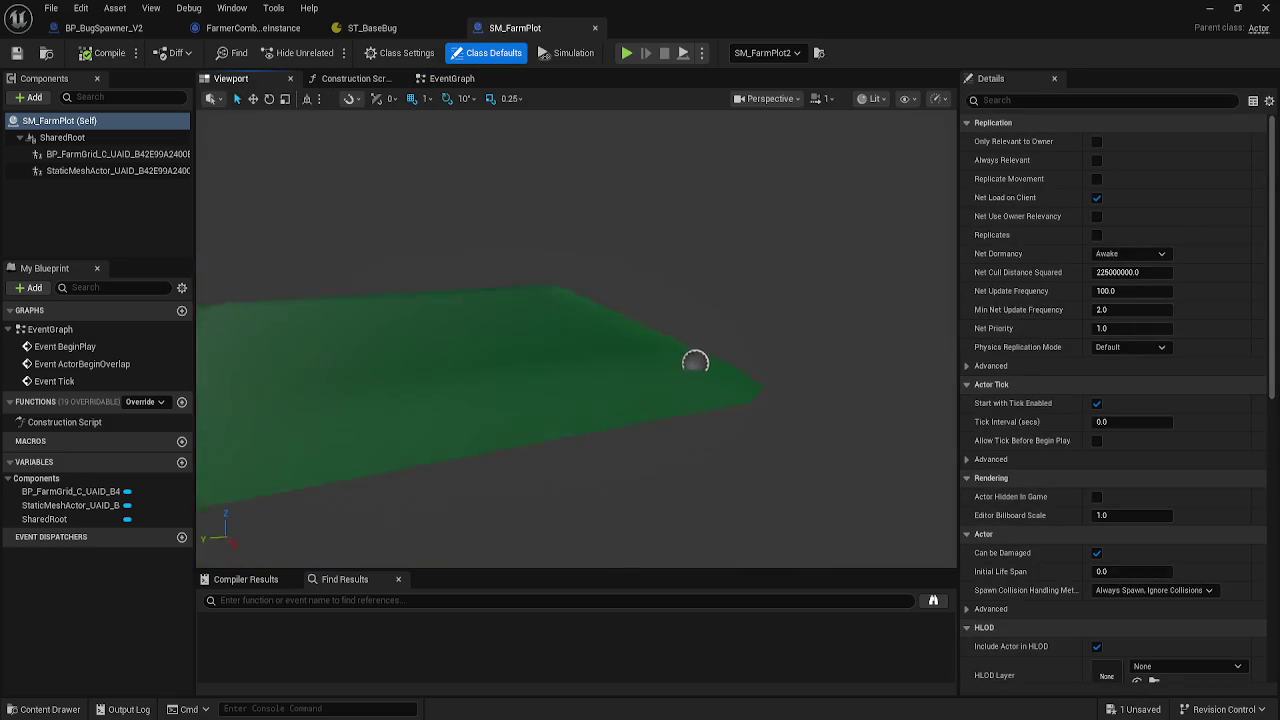
pyautogui.click(674, 357)
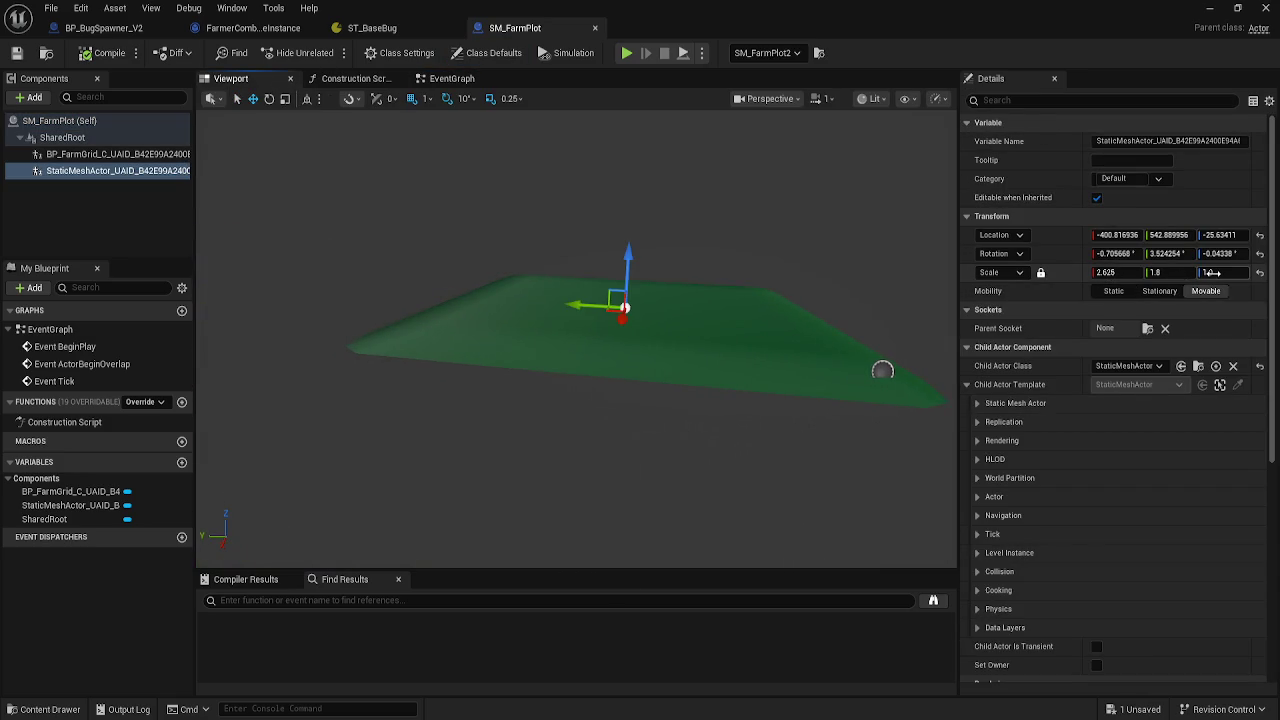
pyautogui.moveTo(882, 370)
pyautogui.mouseDown()
pyautogui.moveTo(843, 357)
pyautogui.moveTo(614, 357)
pyautogui.moveTo(543, 477)
pyautogui.moveTo(355, 372)
pyautogui.mouseUp()
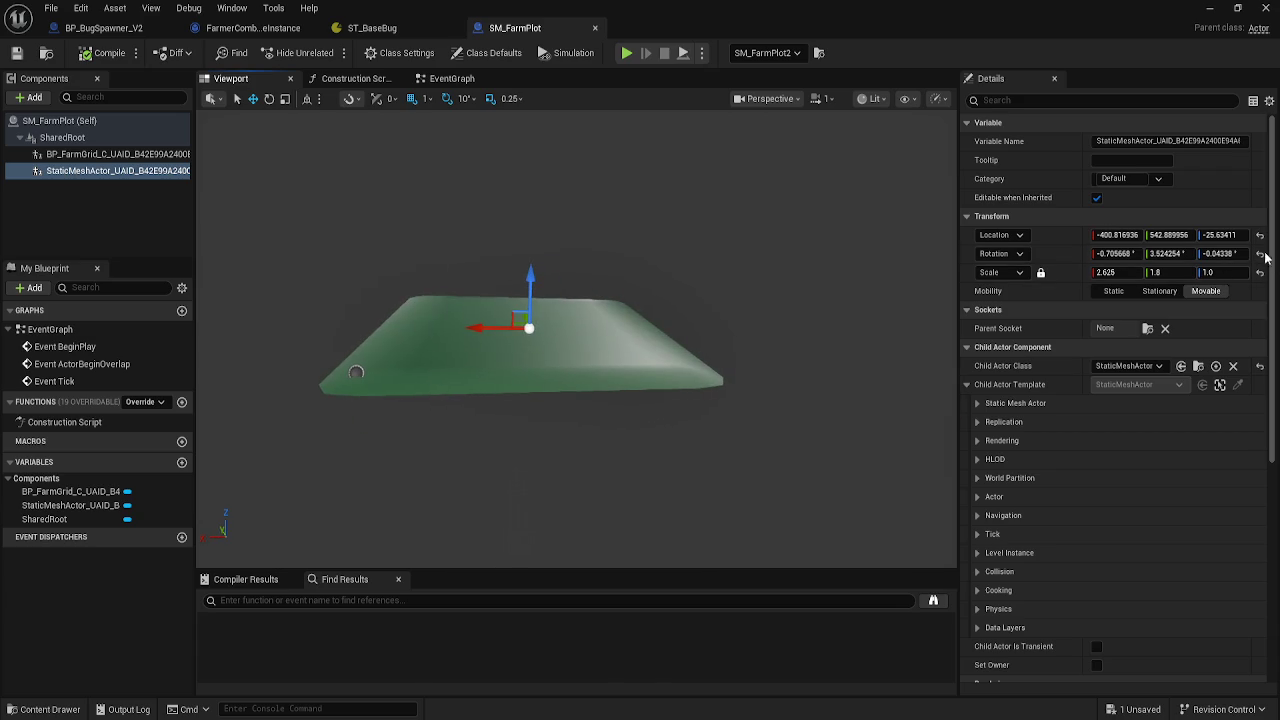
pyautogui.click(1228, 253)
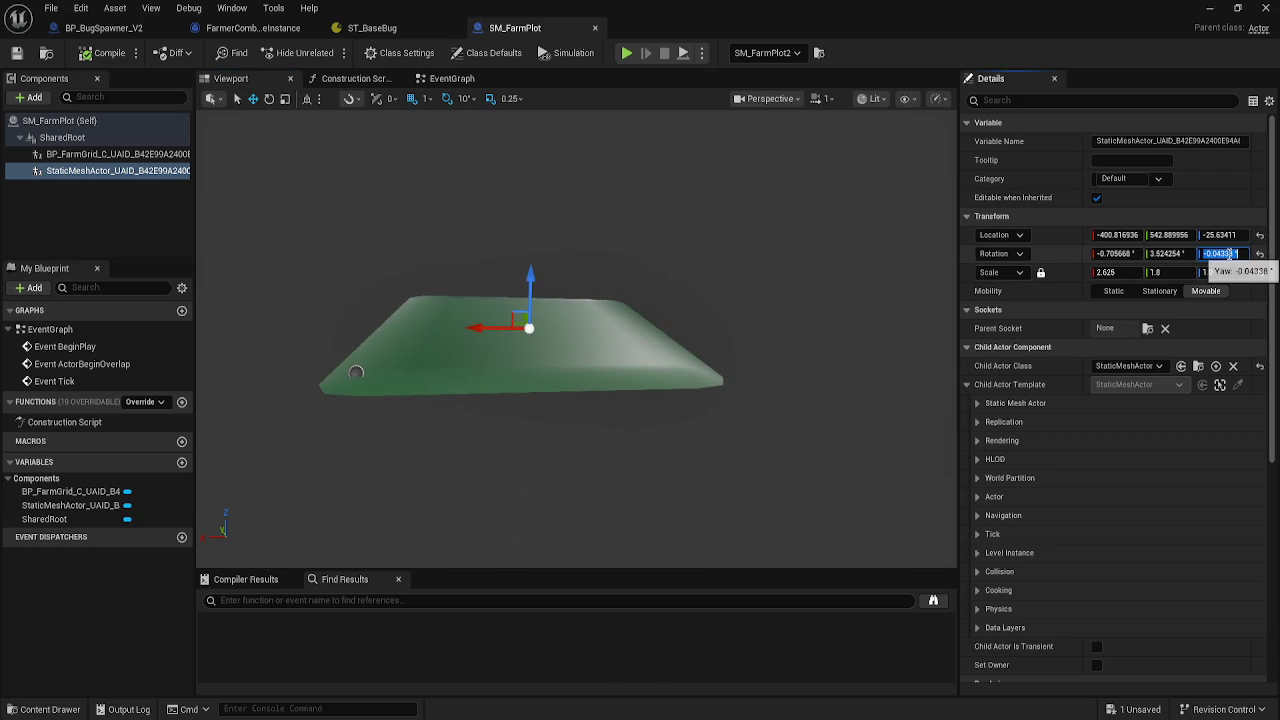
pyautogui.write('0')
pyautogui.press('Return')
pyautogui.click(1229, 254)
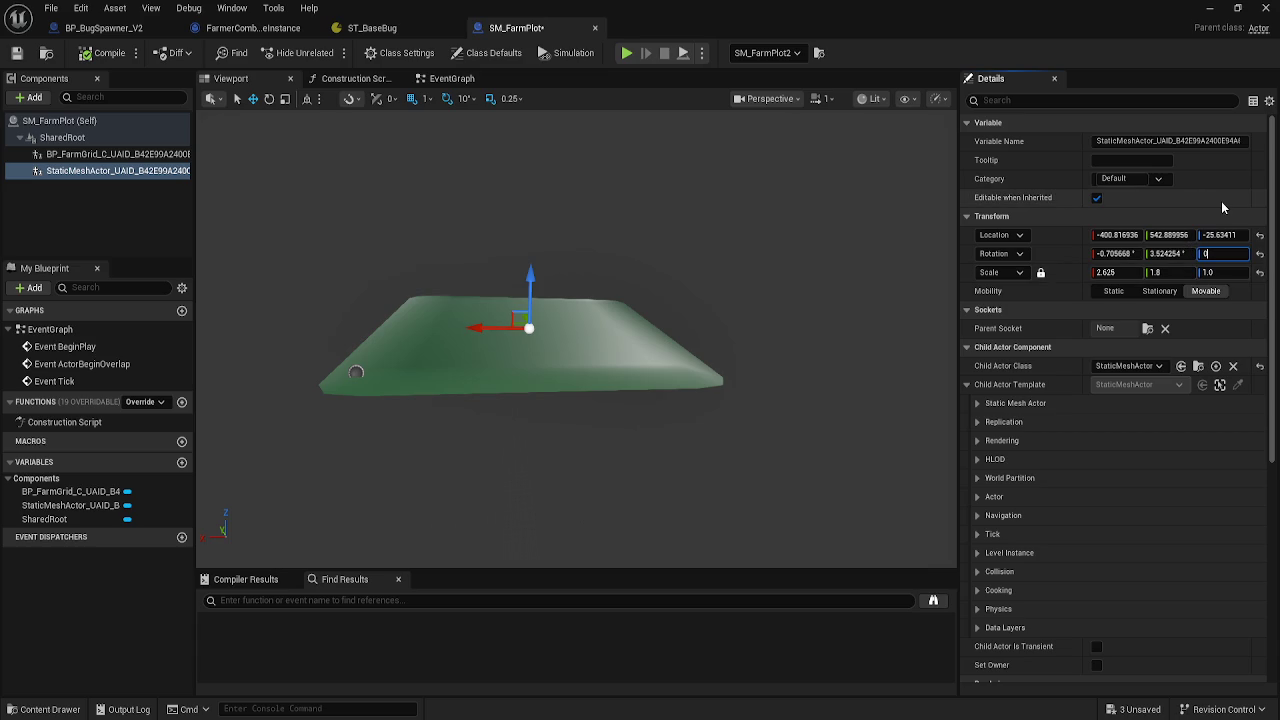
pyautogui.press('Return')
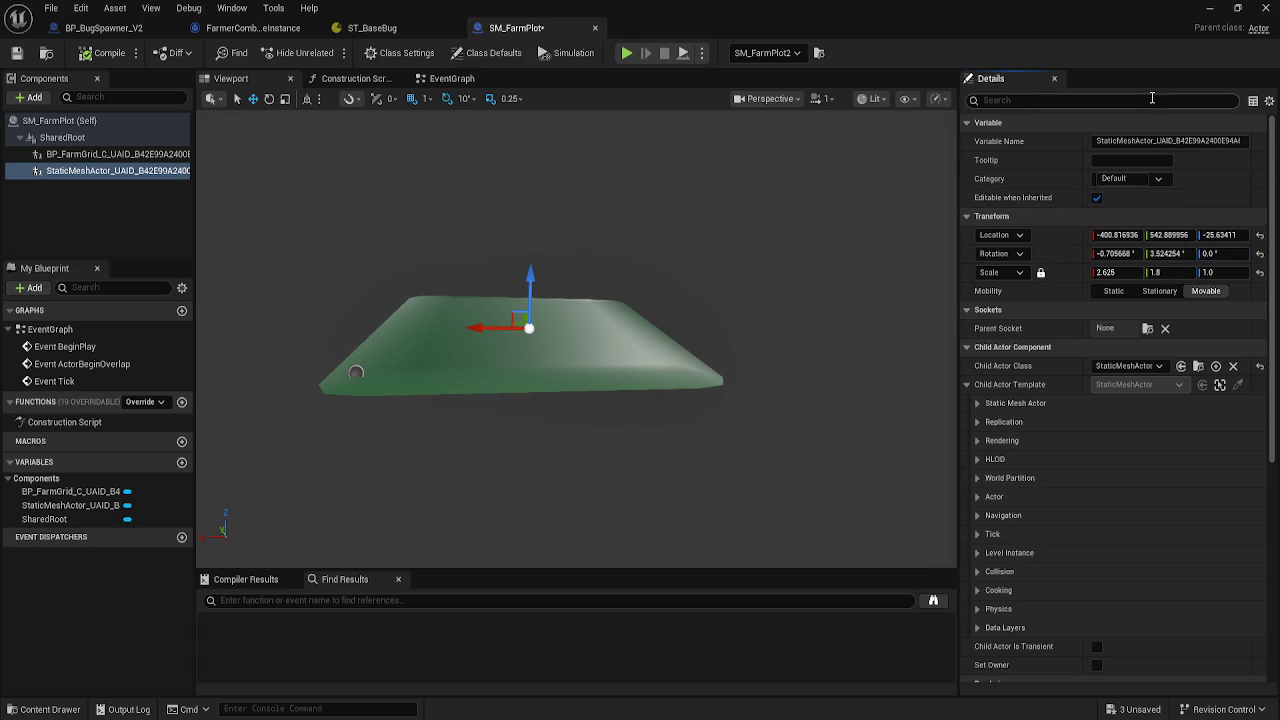
pyautogui.hotkey('ctrl', 'z')
# - Set the mesh's Y rotation to 0.0 and compile the SM_FarmPlot blueprint
pyautogui.click(1165, 253)
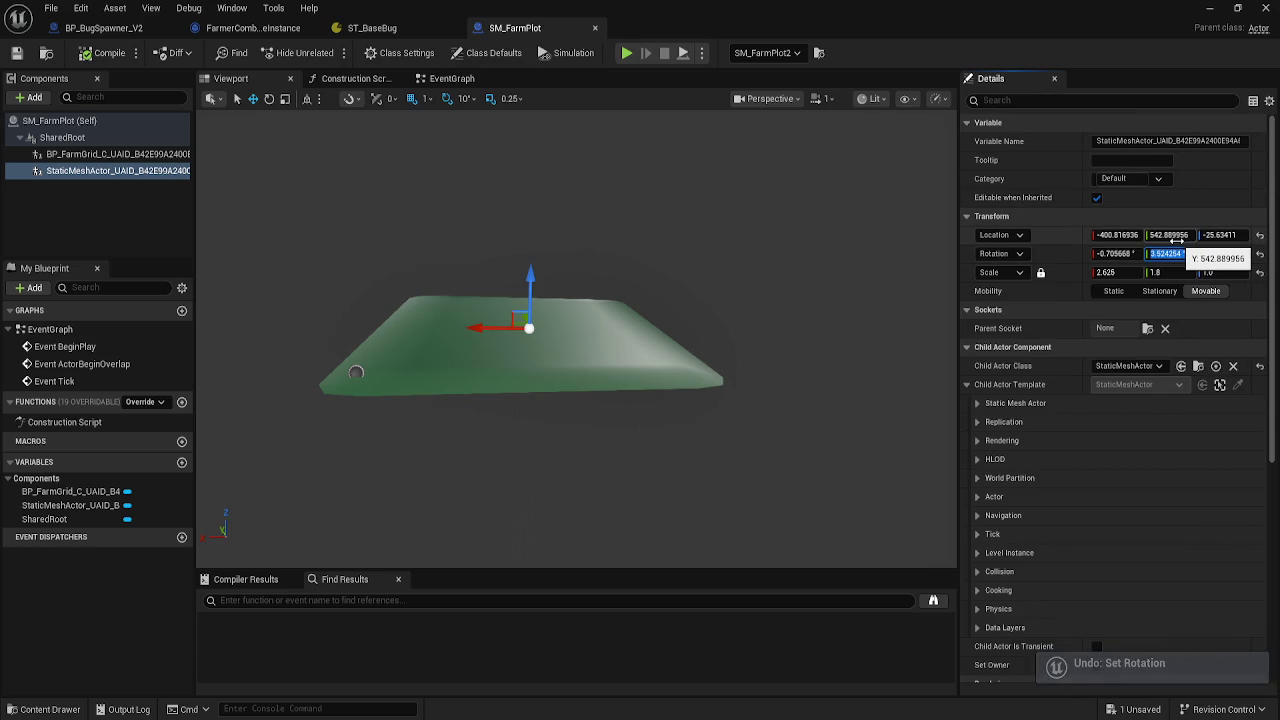
pyautogui.write('0')
pyautogui.press('Return')
pyautogui.moveTo(637, 309)
pyautogui.mouseDown()
pyautogui.moveTo(610, 360)
pyautogui.moveTo(634, 309)
pyautogui.mouseUp()
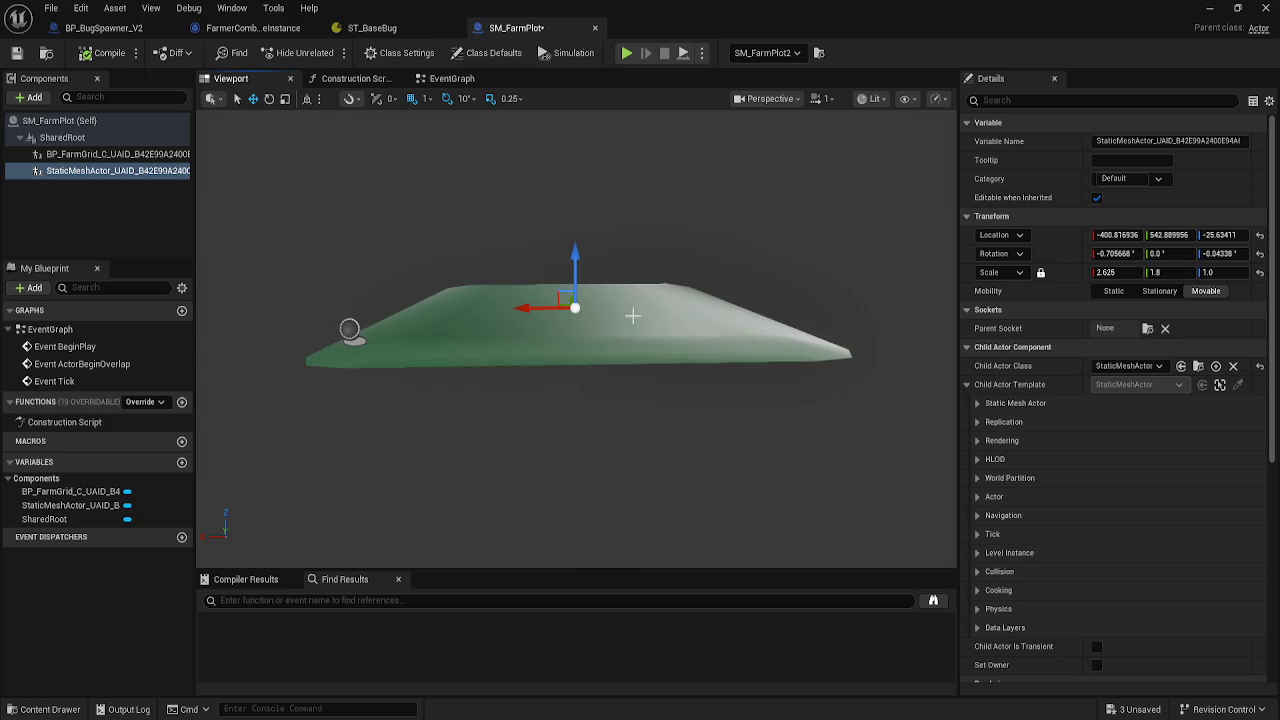
pyautogui.click(122, 58)
# - Back in the level, frame SM_FarmPlot2, nudge it upward and fly around to inspect it
pyautogui.click(1209, 8)
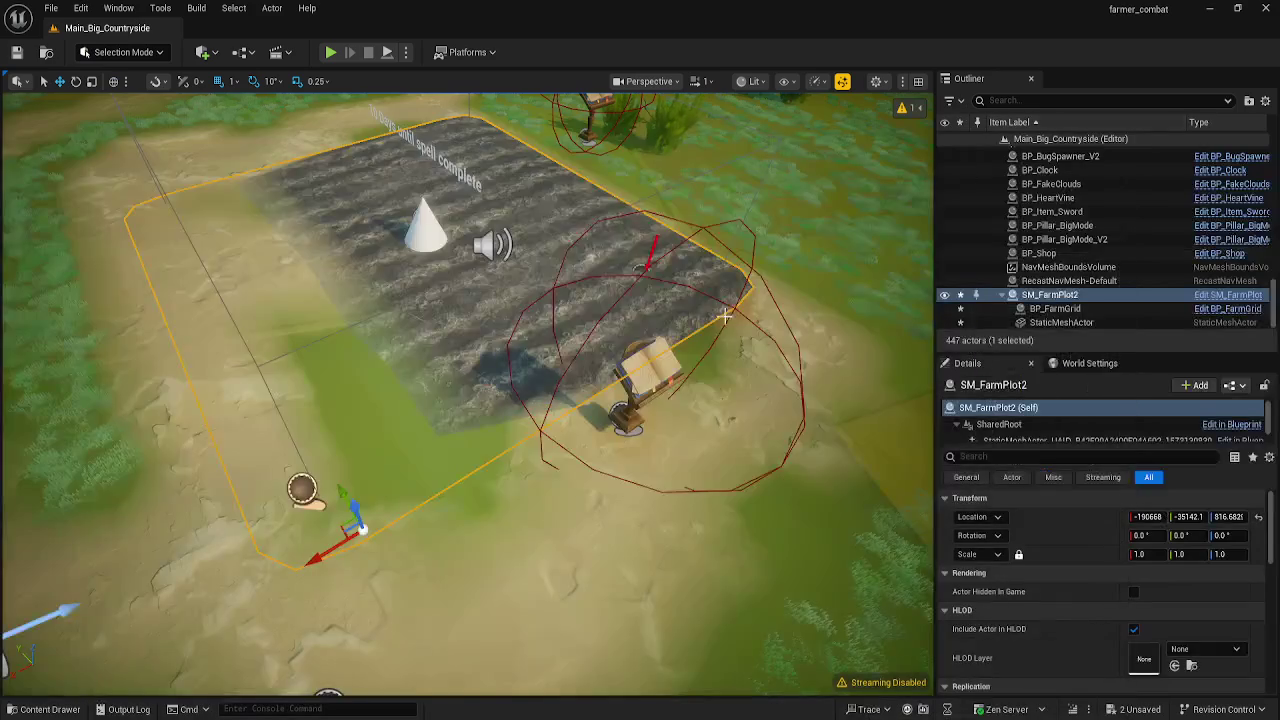
pyautogui.press('f')
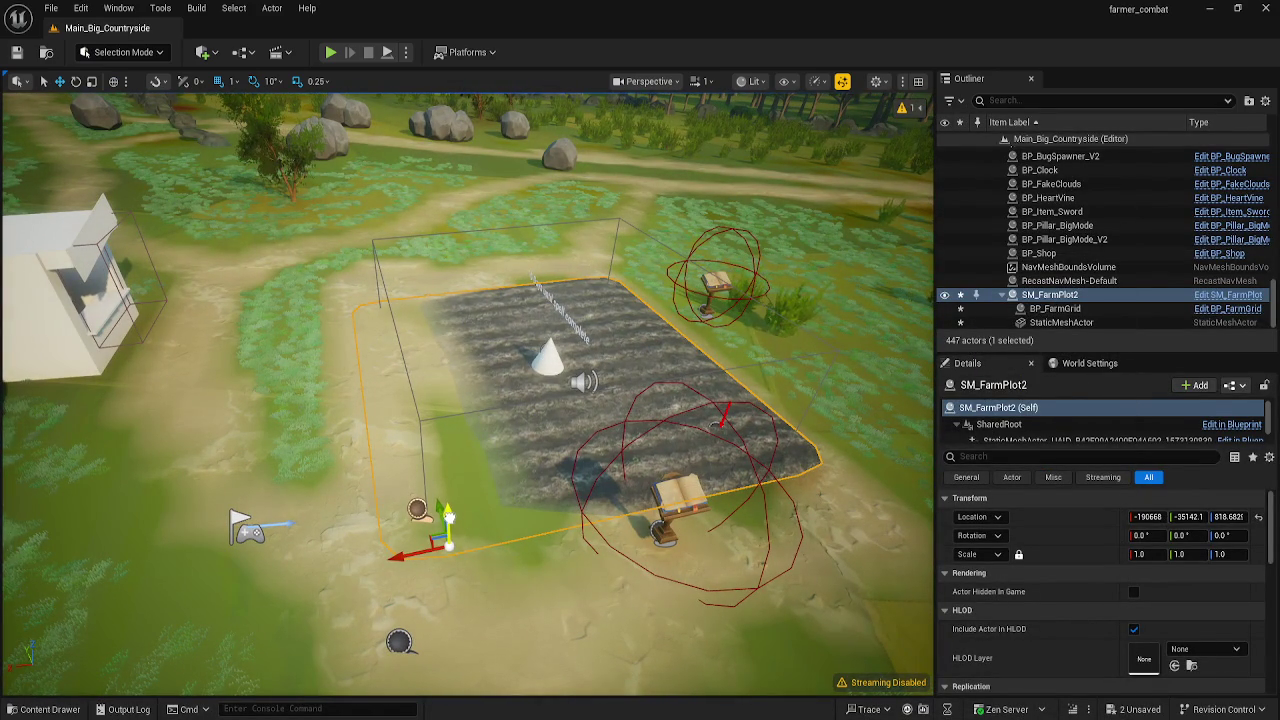
pyautogui.moveTo(448, 520); pyautogui.dragTo(448, 509)
pyautogui.scroll(5, 448, 509)
pyautogui.press('s')
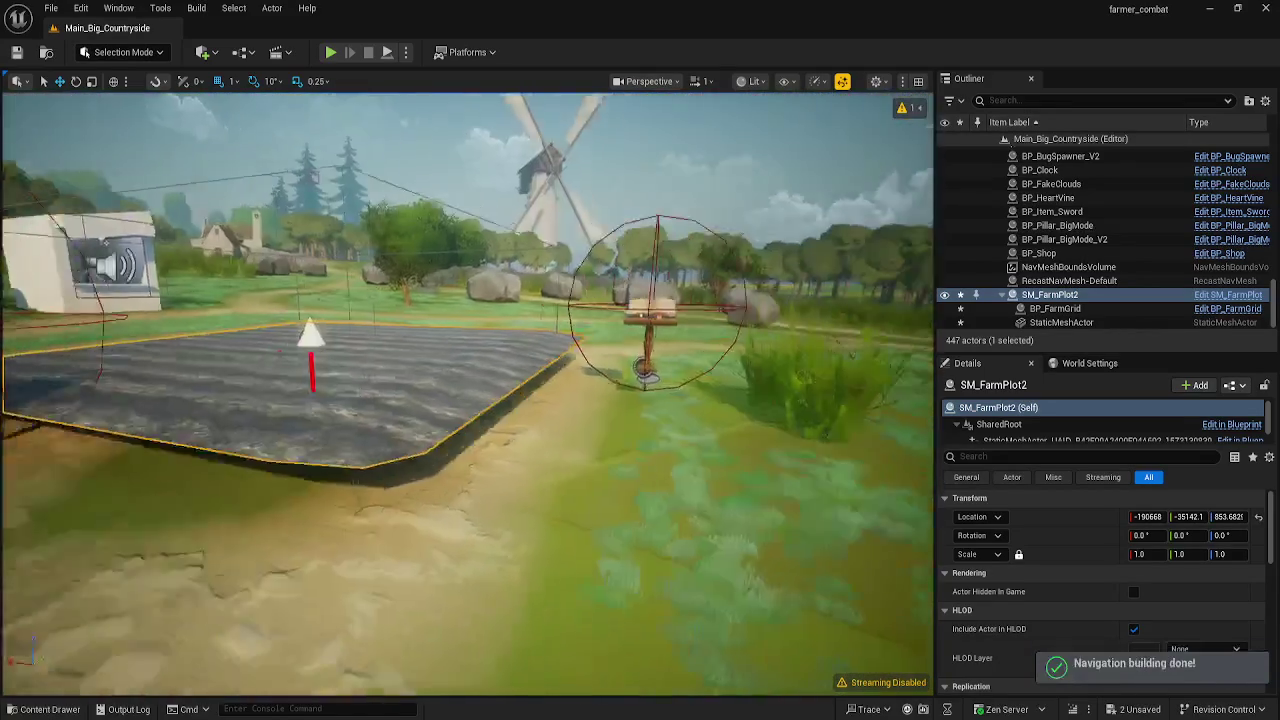
pyautogui.press('a')
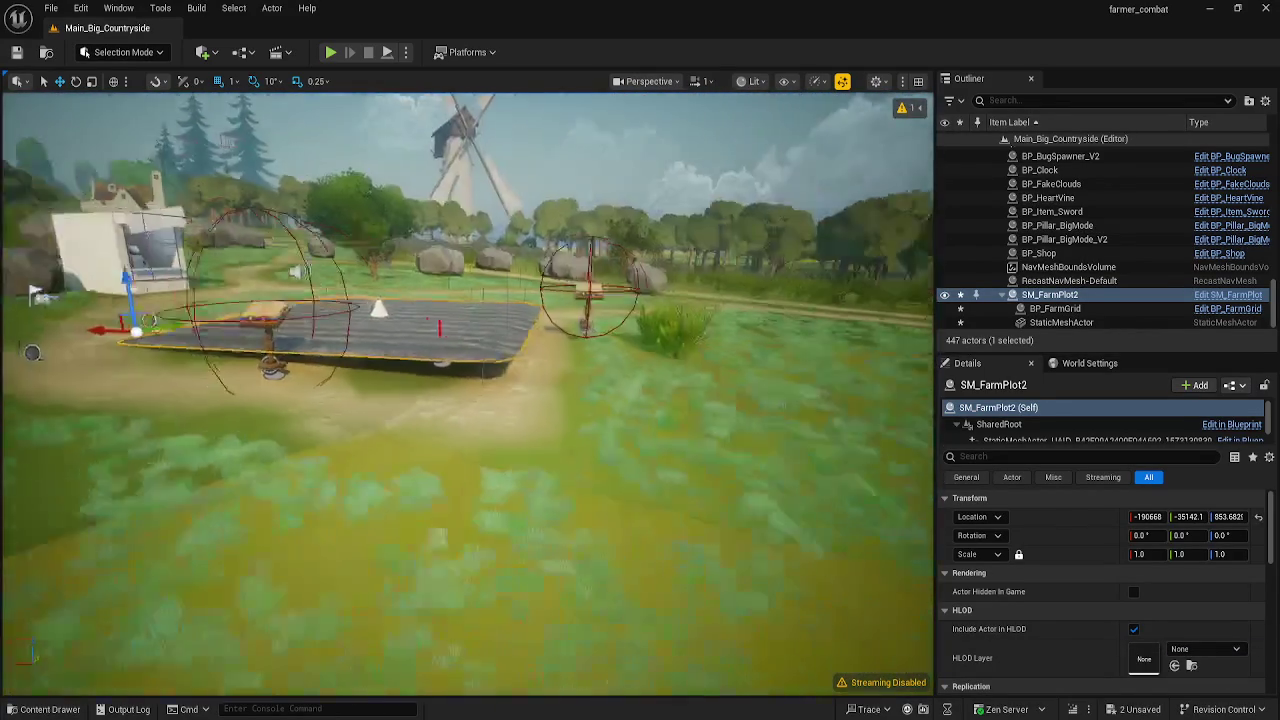
pyautogui.press('a')
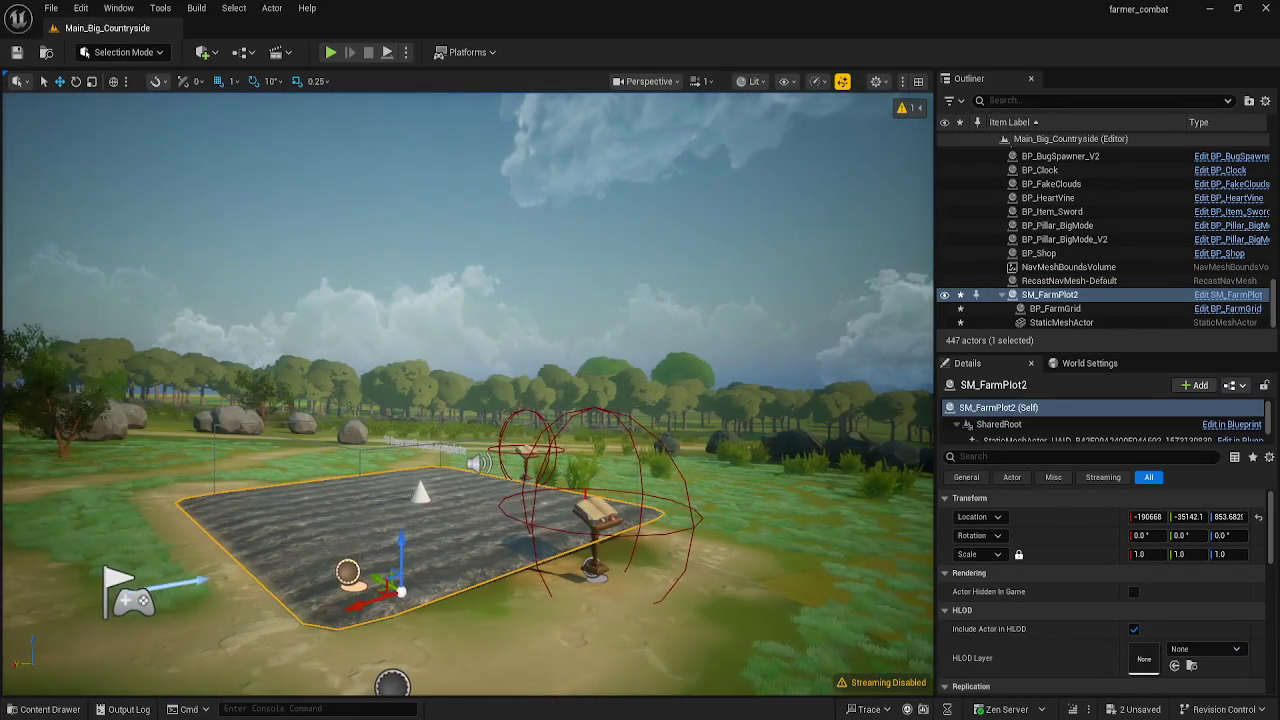
pyautogui.press('w')
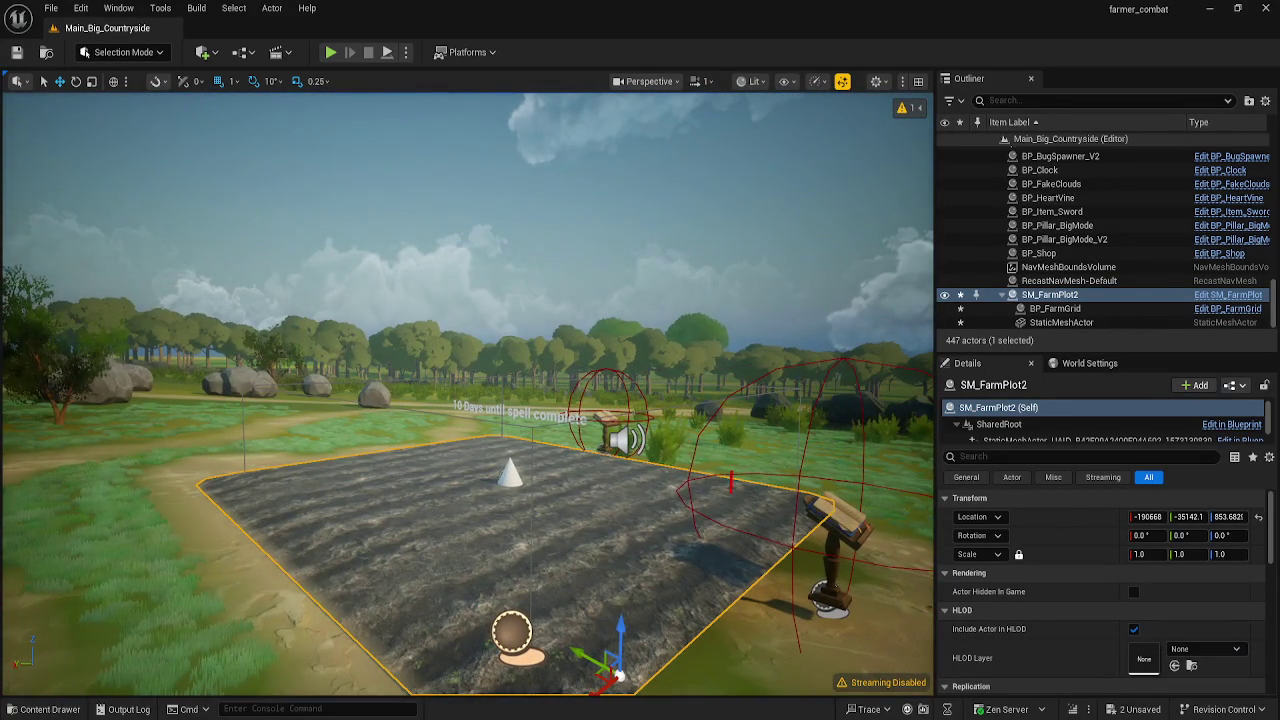
pyautogui.press('s')
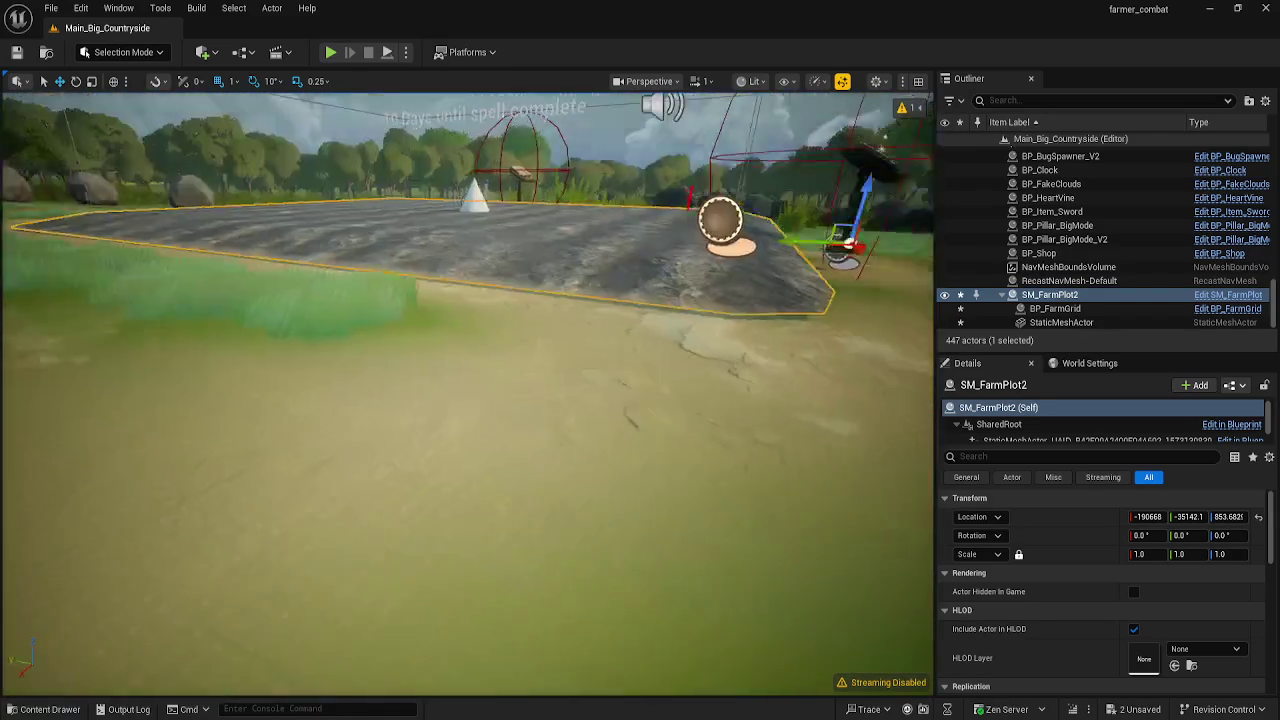
pyautogui.press('d')
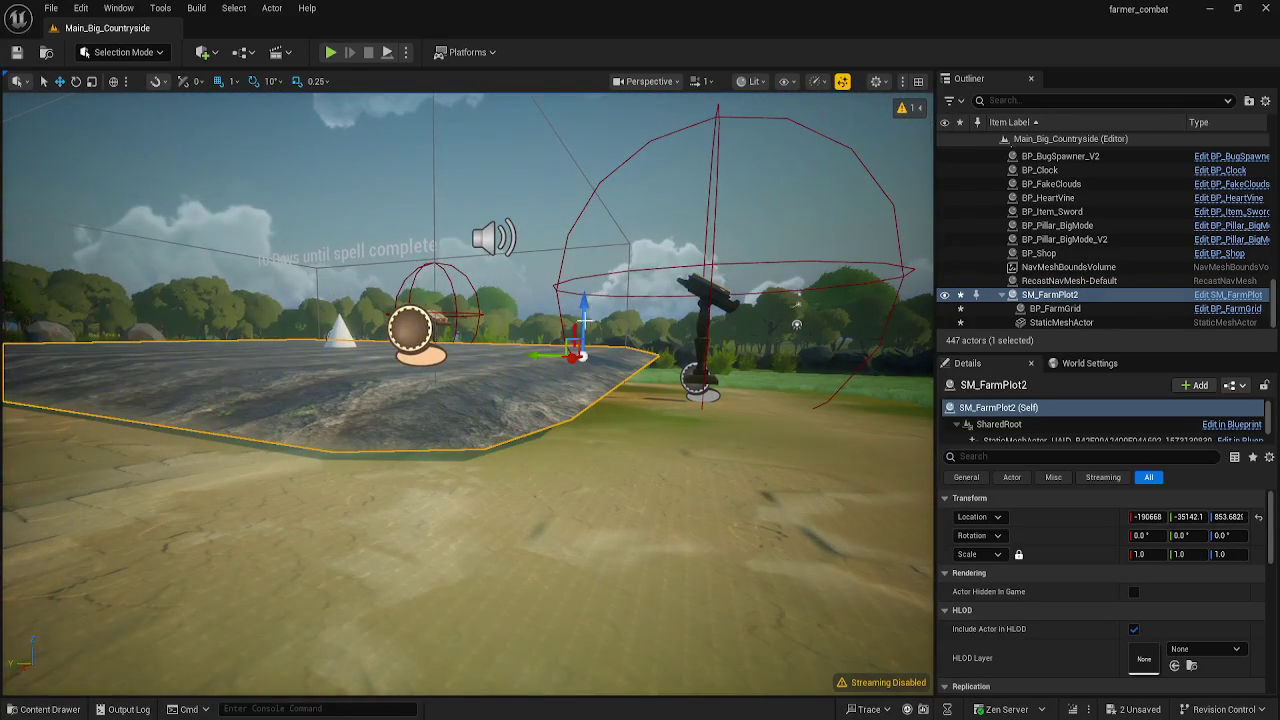
# - Lower SM_FarmPlot2 to Z 850.68 and start a Play-In-Editor test
pyautogui.moveTo(585, 318); pyautogui.dragTo(586, 326)
pyautogui.press('q')
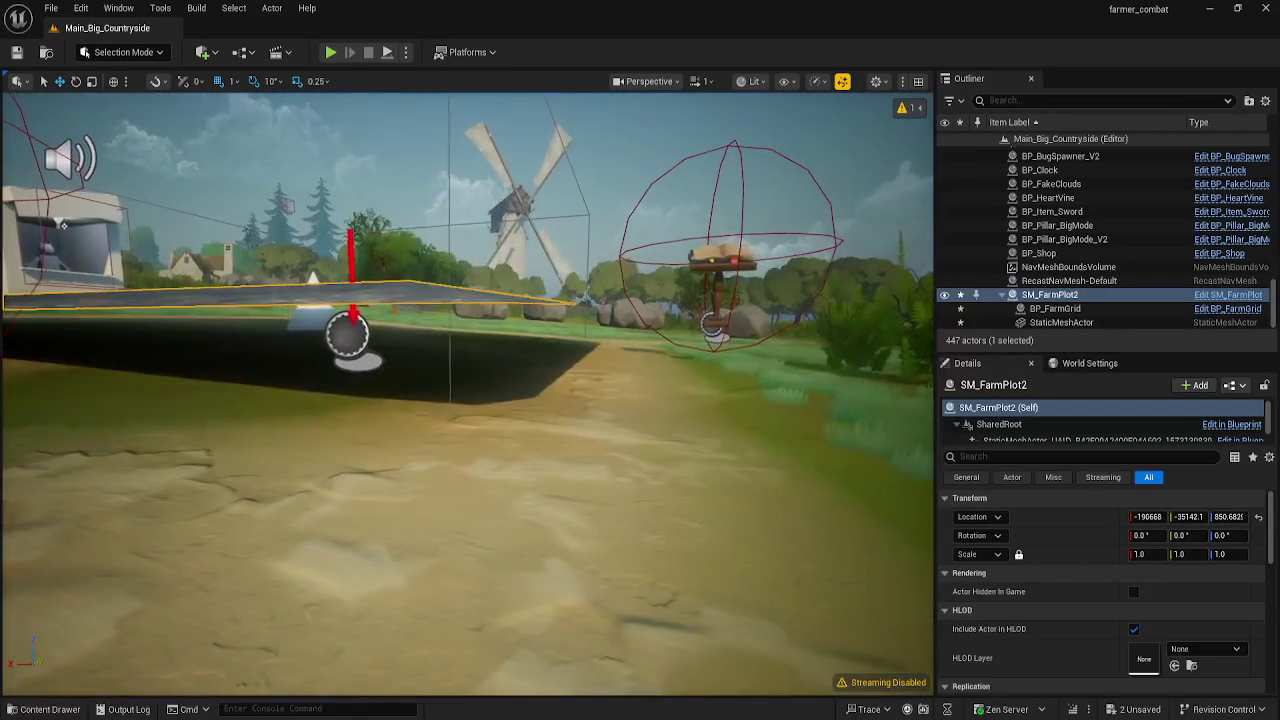
pyautogui.press('s')
pyautogui.press('e')
pyautogui.press('a')
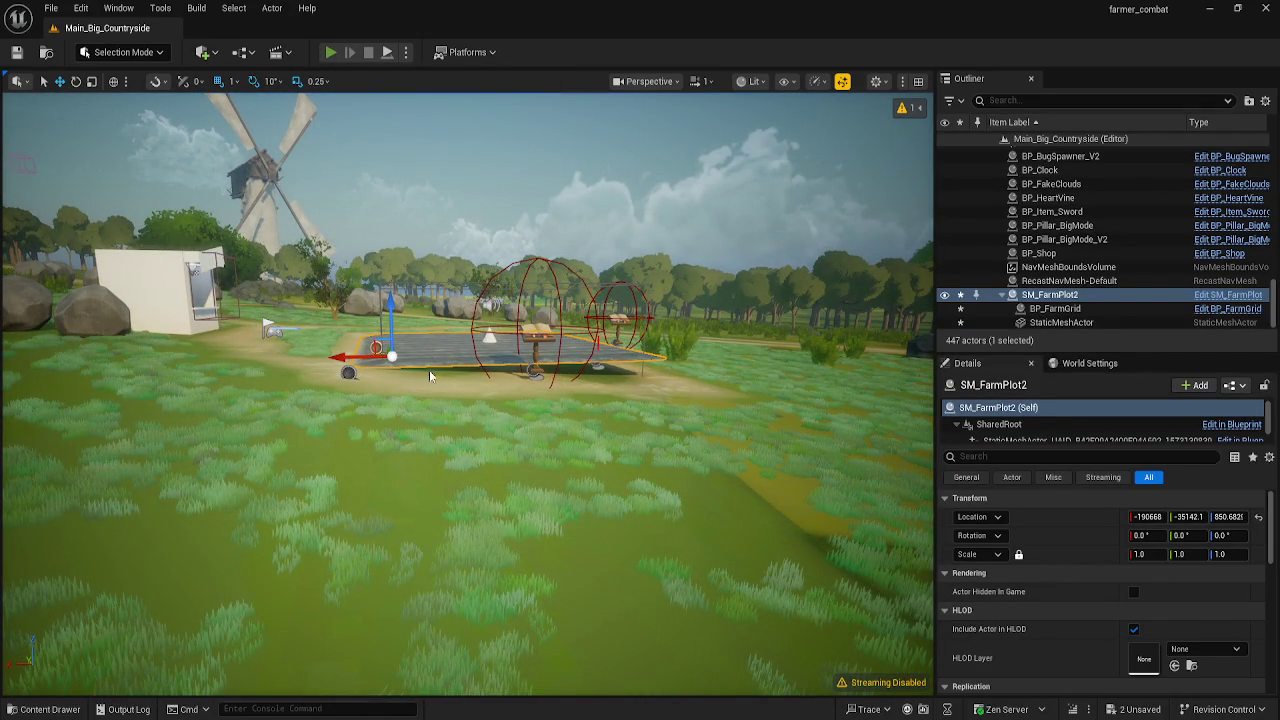
pyautogui.hotkey('alt', 'p')
# - Walk the character across the tilled soil, then stop the play test and frame the farm plot
pyautogui.press('w')
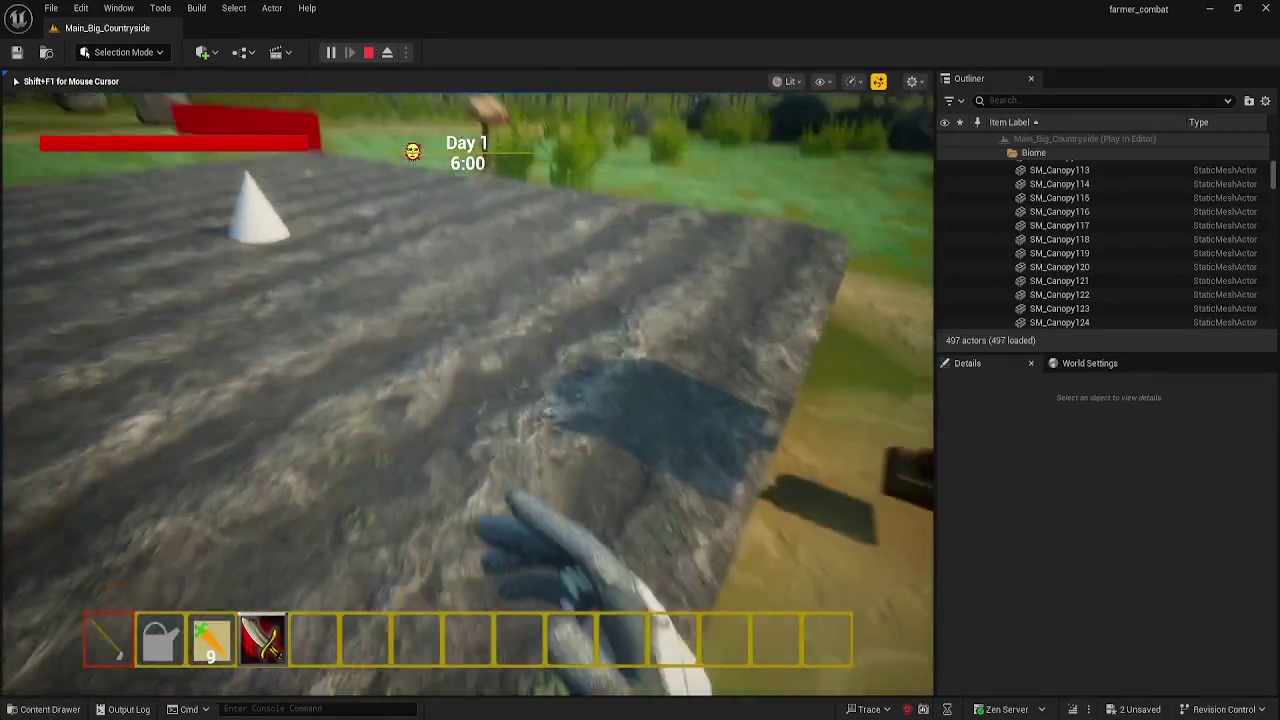
pyautogui.press('w')
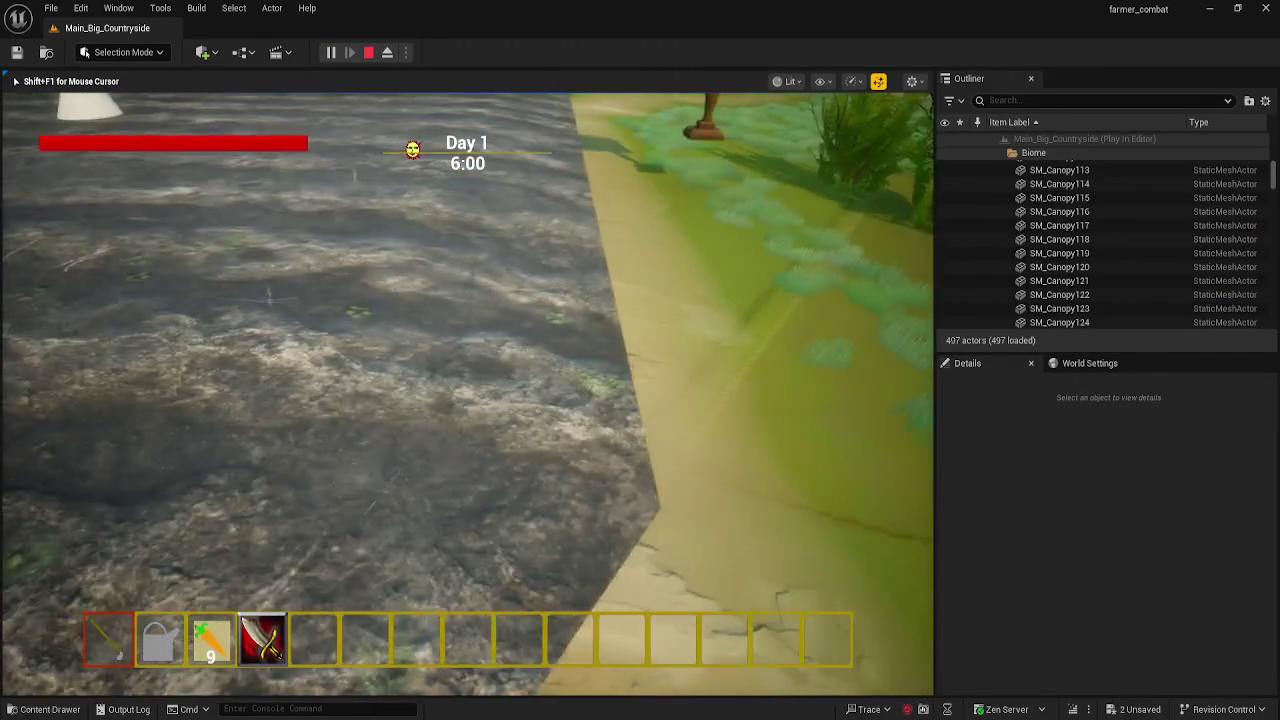
pyautogui.press('w')
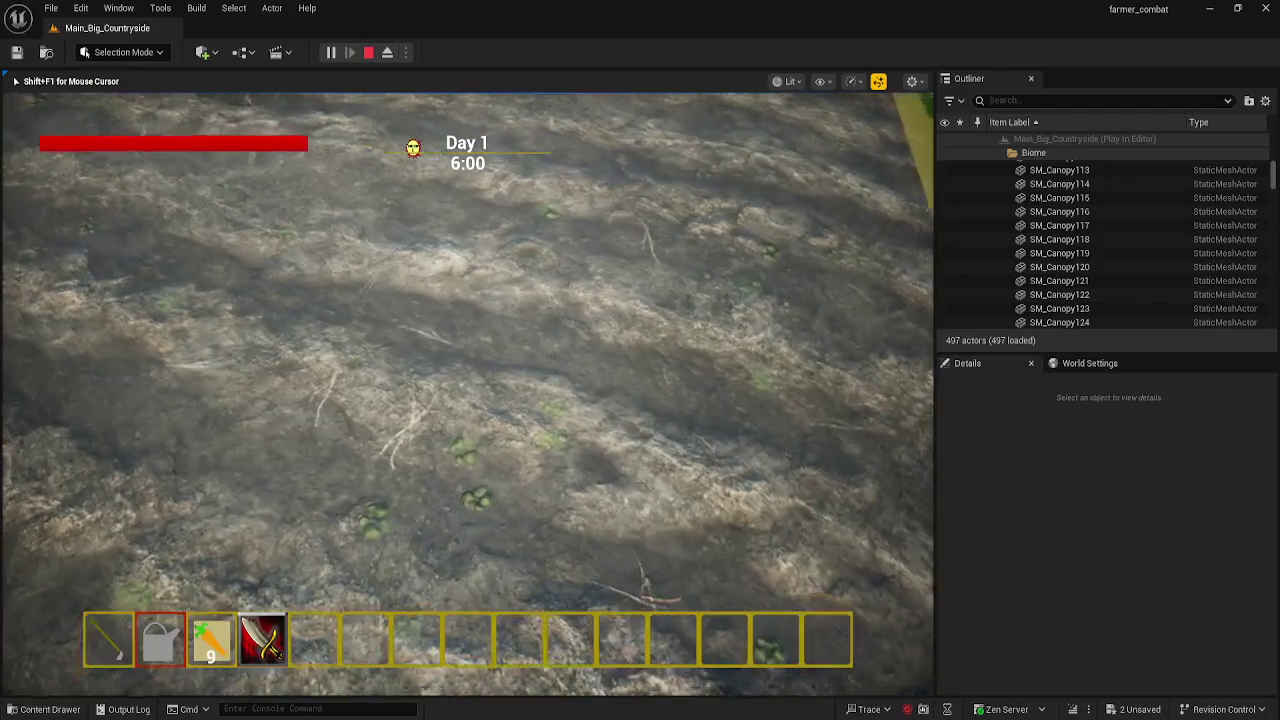
pyautogui.press('w')
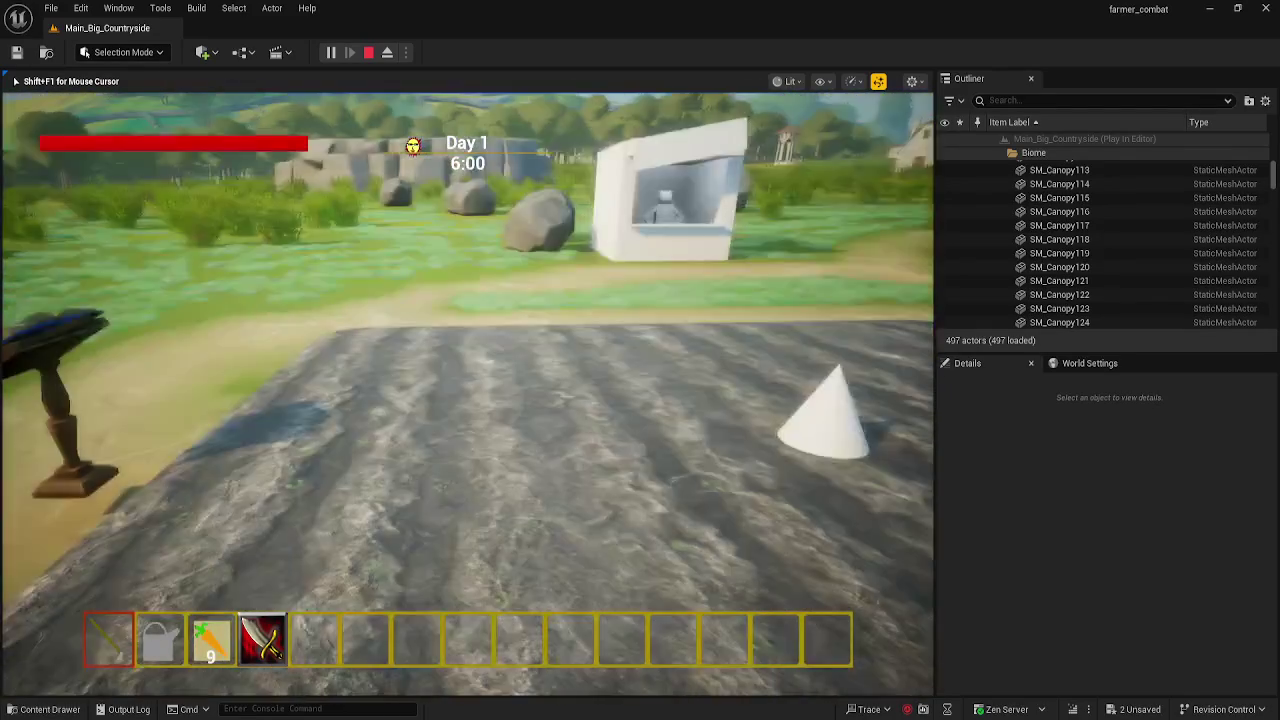
pyautogui.press('w')
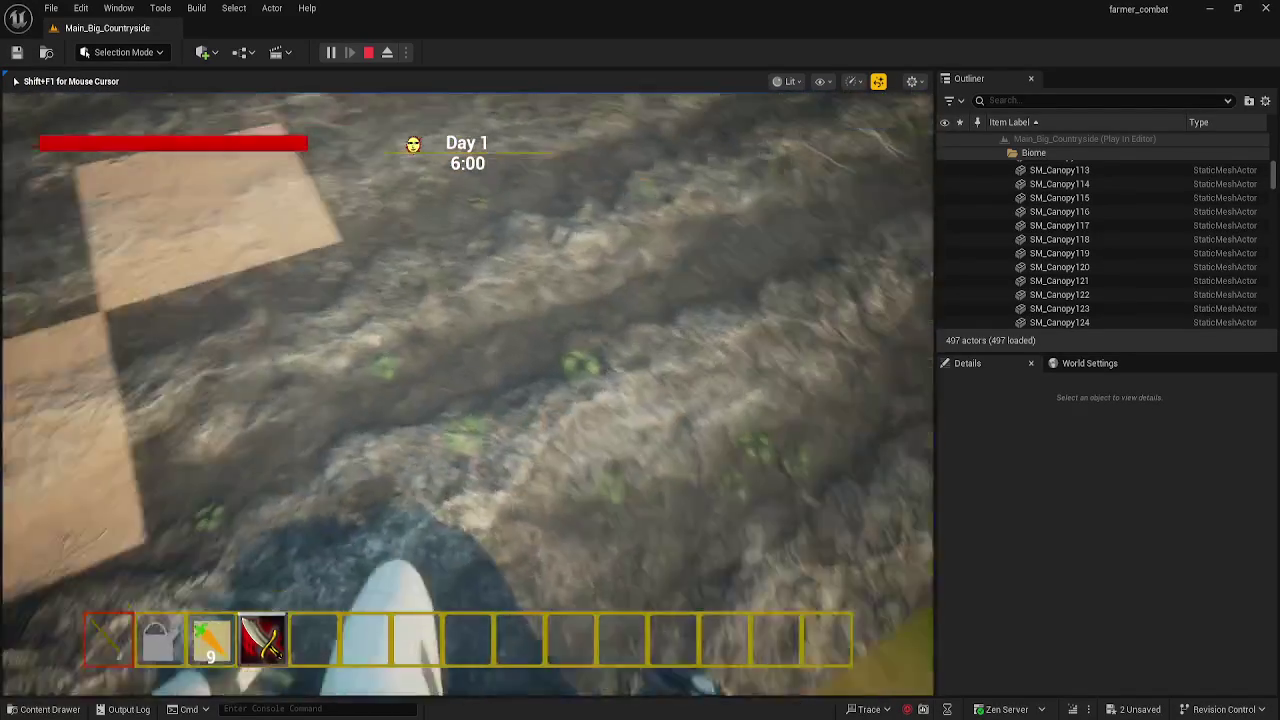
pyautogui.press('w')
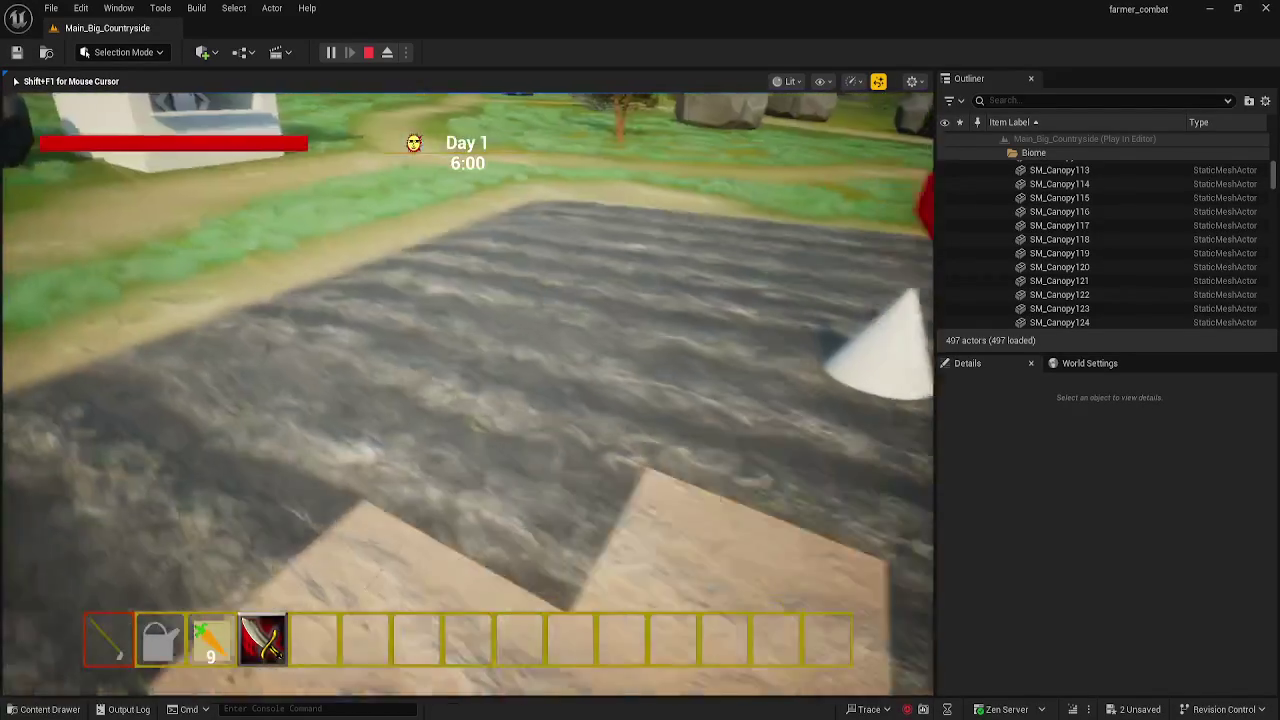
pyautogui.press('w')
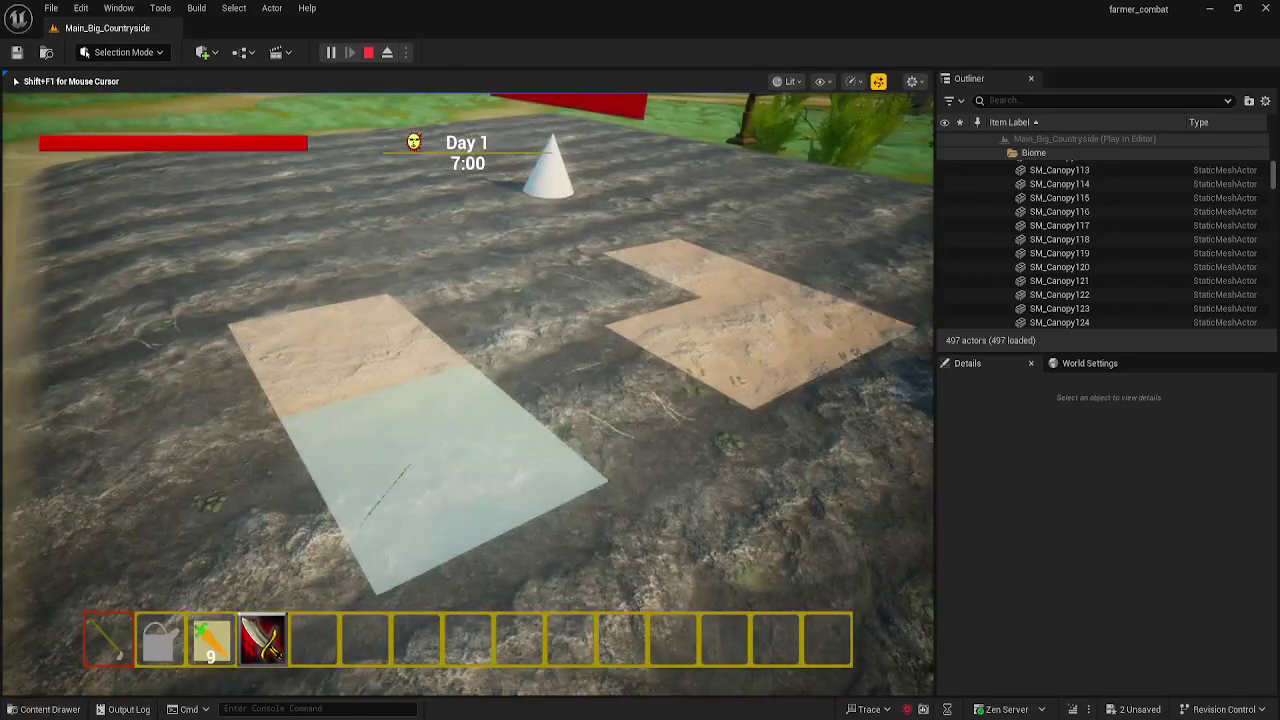
pyautogui.hotkey('shift', 'F1')
pyautogui.press('Escape')
pyautogui.press('f')
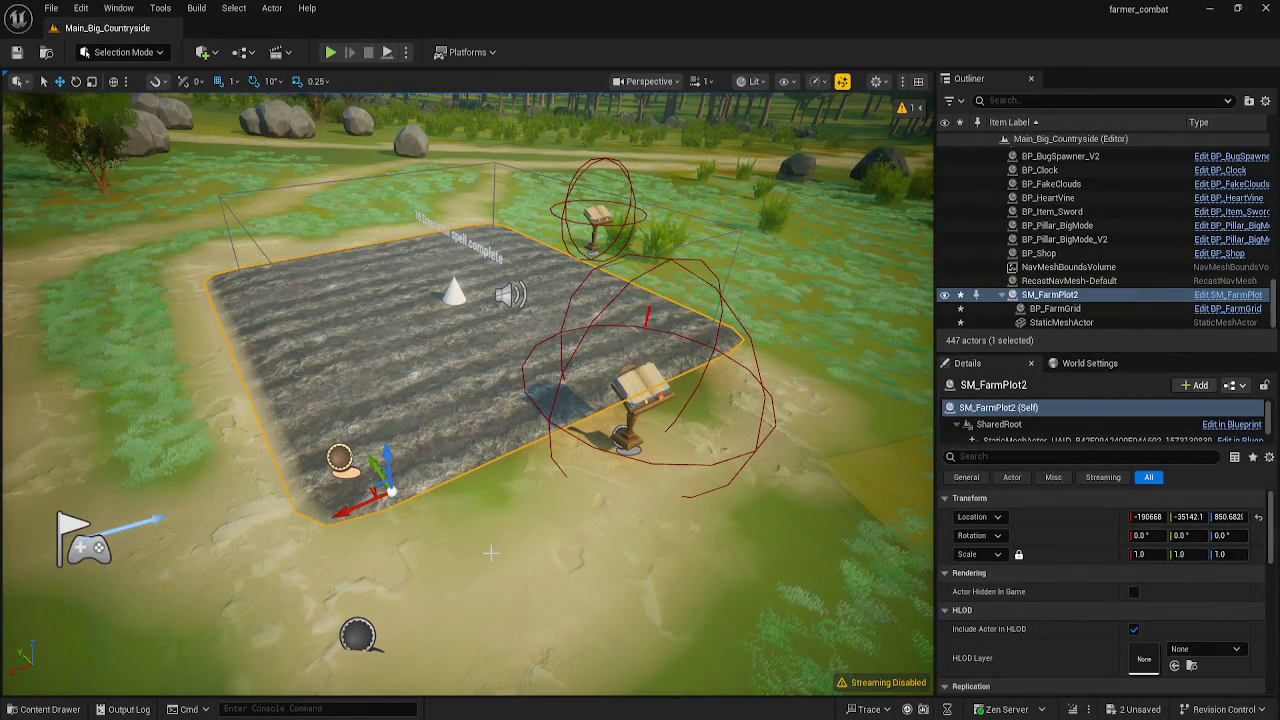
# - Undo the last two SM_FarmPlot changes, restoring mesh rotation to 3.52°, and save the Blueprint
pyautogui.moveTo(405, 718)
pyautogui.click(478, 665)
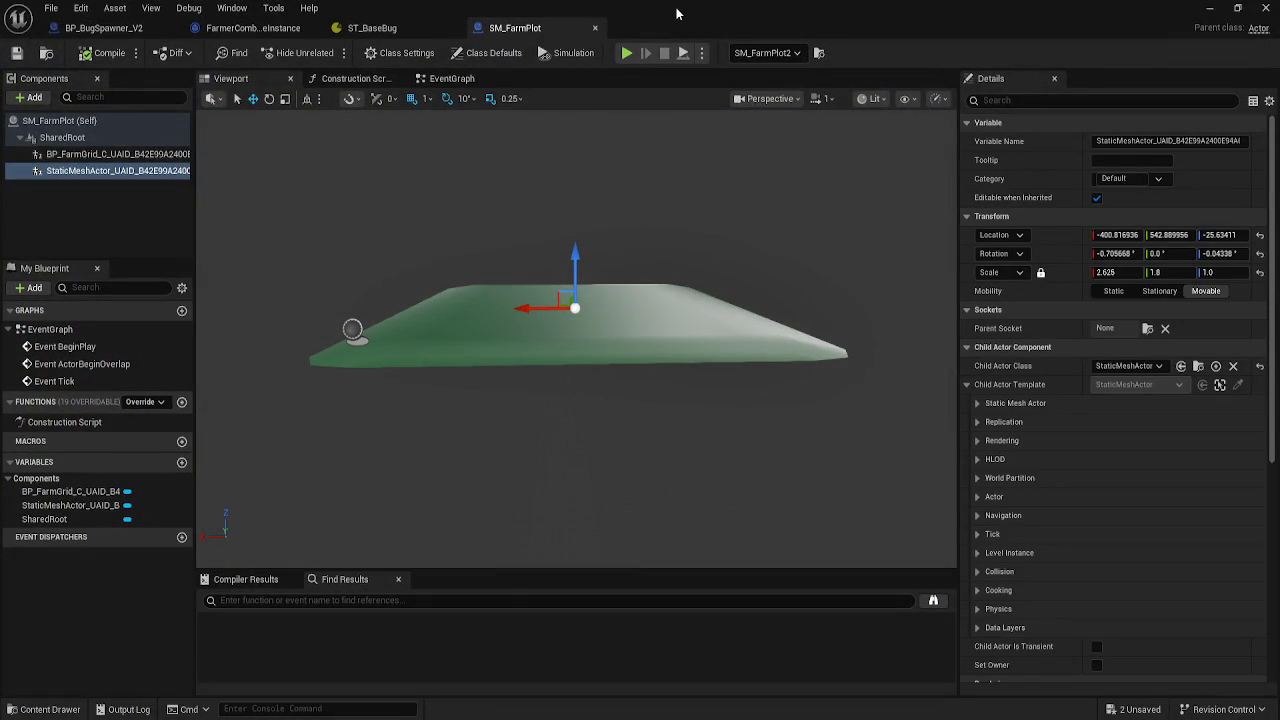
pyautogui.hotkey('ctrl', 'z')
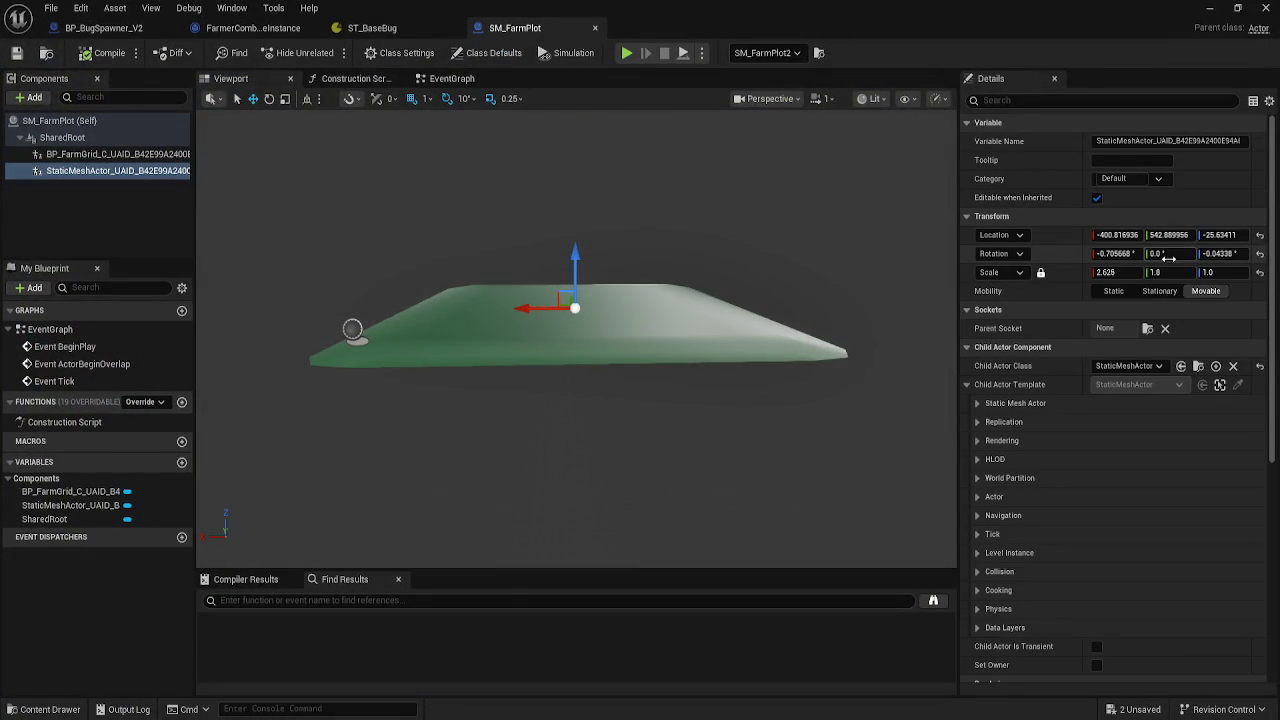
pyautogui.hotkey('ctrl', 'z')
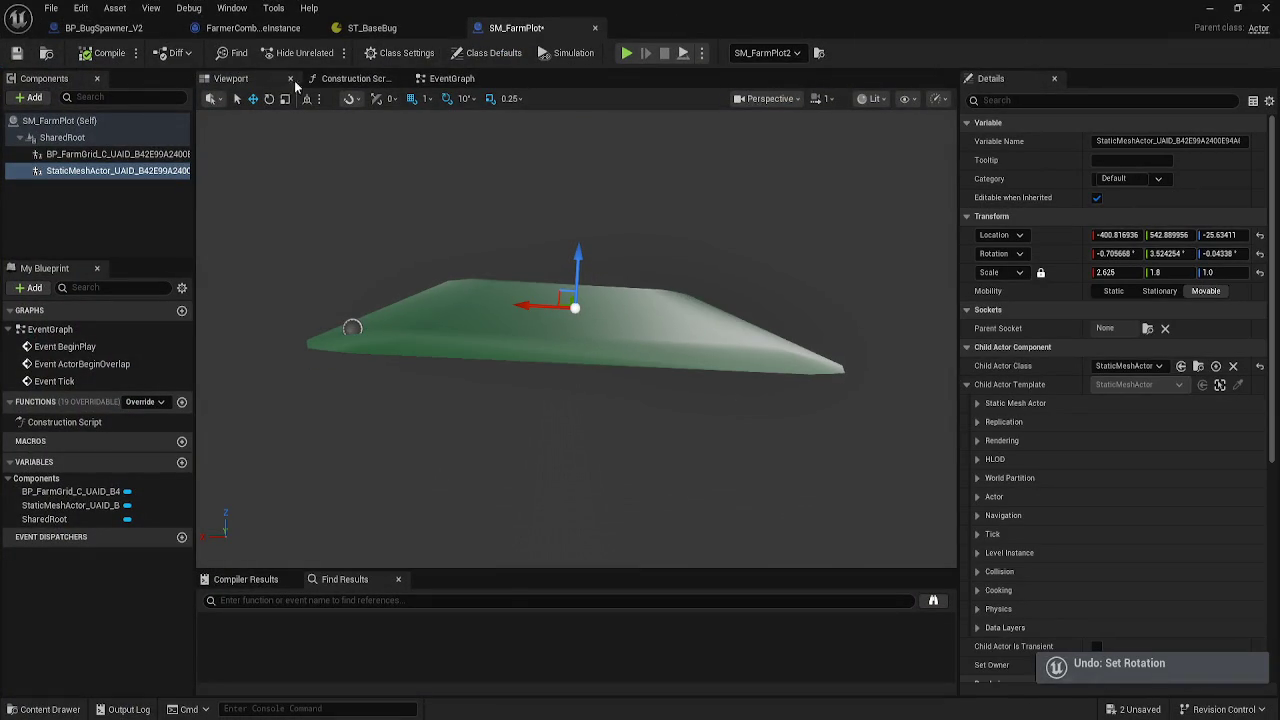
pyautogui.hotkey('ctrl', 's')
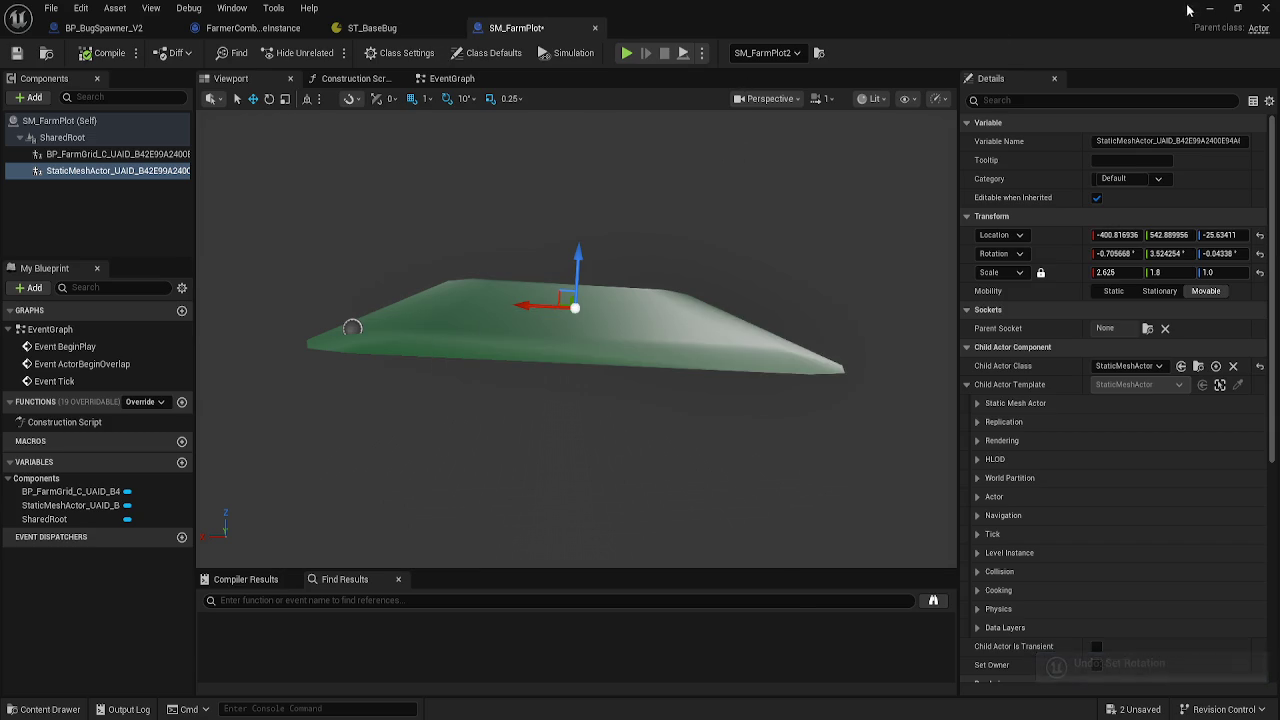
pyautogui.click(1209, 7)
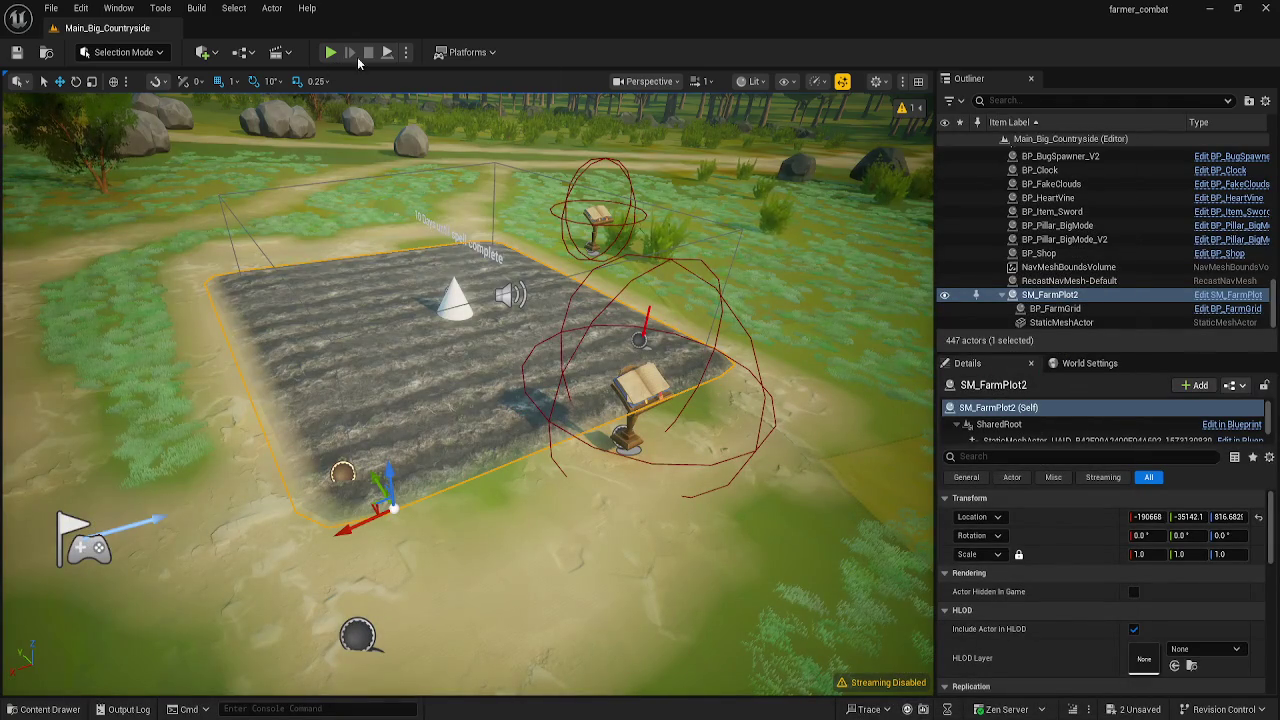
# - Fly the view down near the farm plot and start a new play test
pyautogui.moveTo(470, 400)
pyautogui.mouseDown()
pyautogui.moveTo(550, 320)
pyautogui.moveTo(530, 310)
pyautogui.mouseUp()
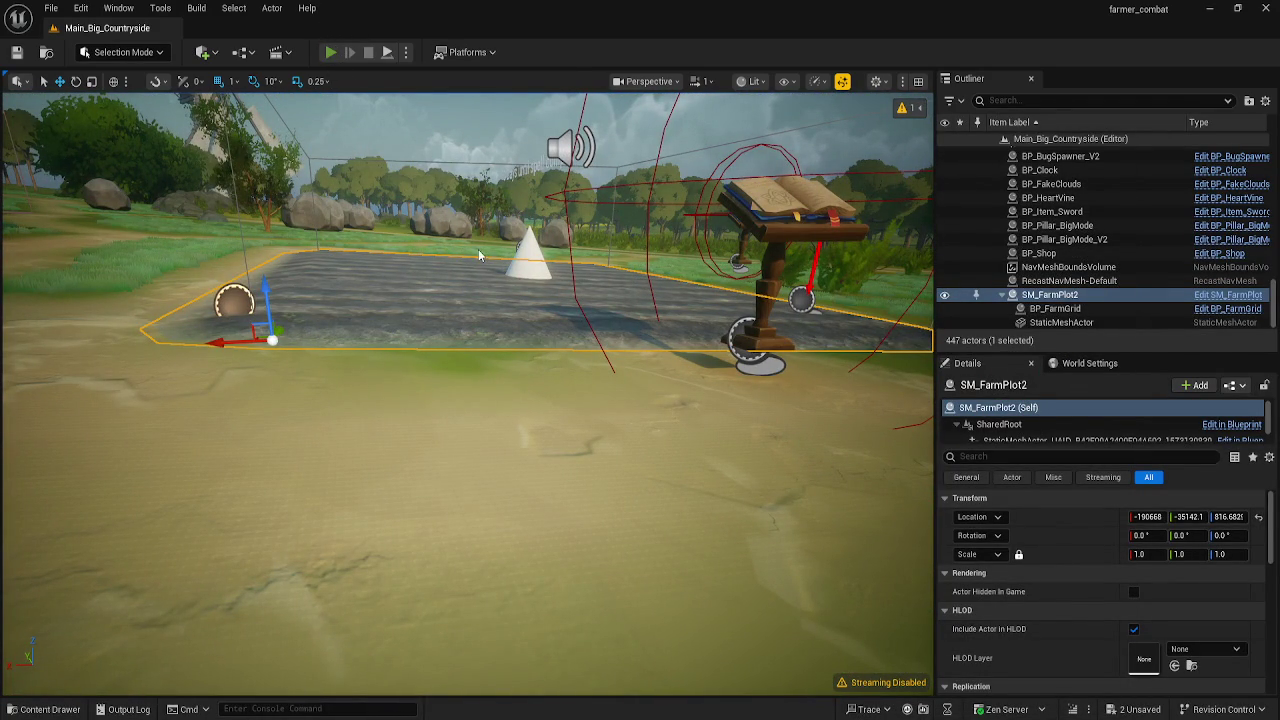
pyautogui.hotkey('alt', 'p')
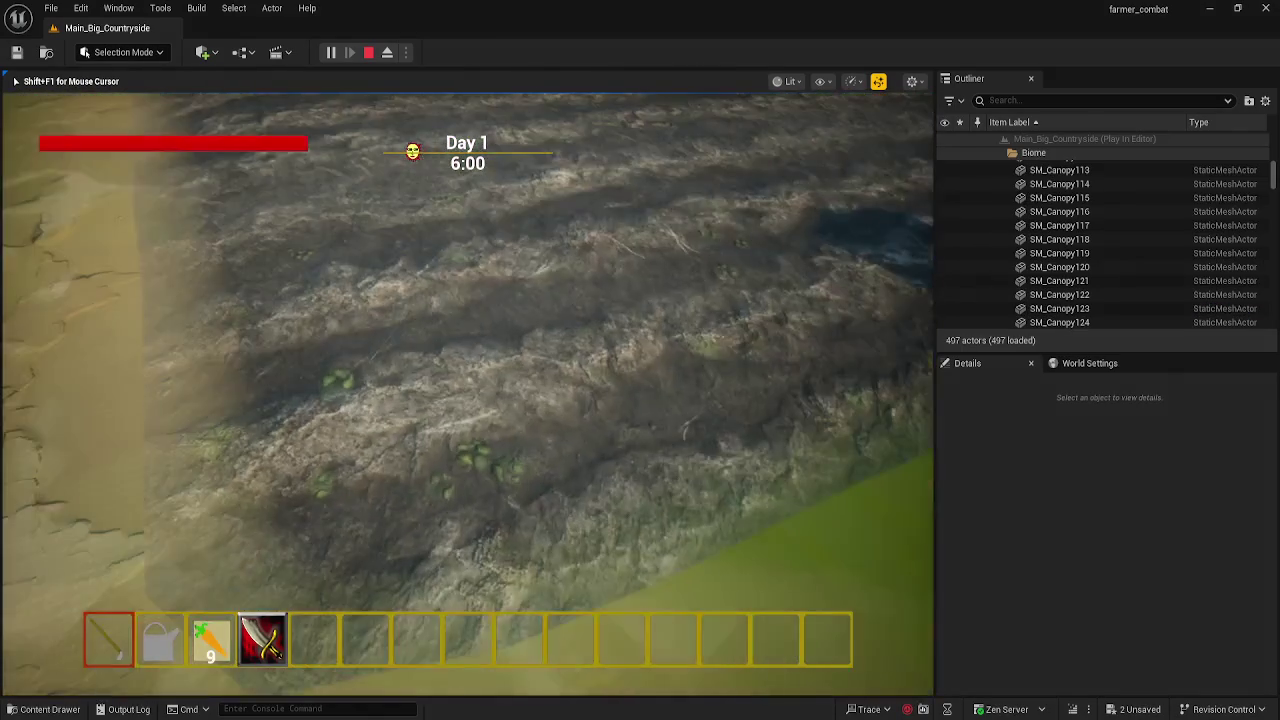
# - Walk across the farm plot past the lectern toward the windmill, then end the play test and frame SM_FarmPlot2
pyautogui.press('w')
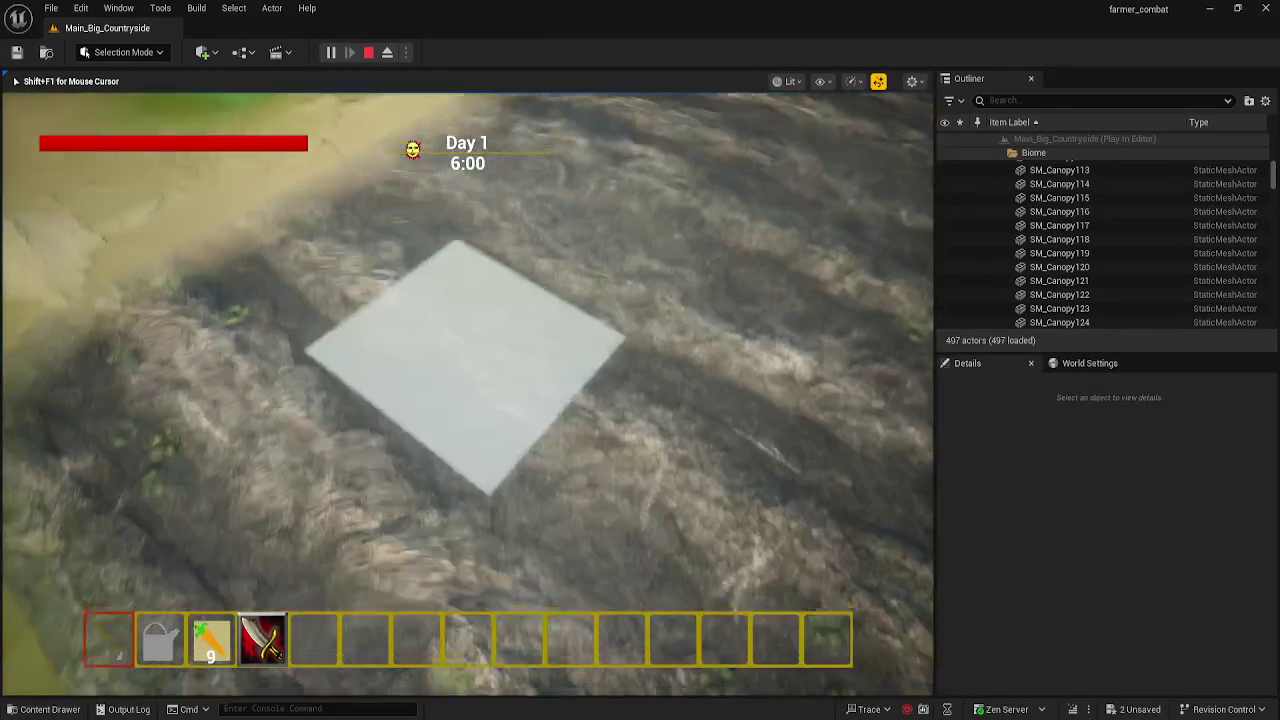
pyautogui.press('w')
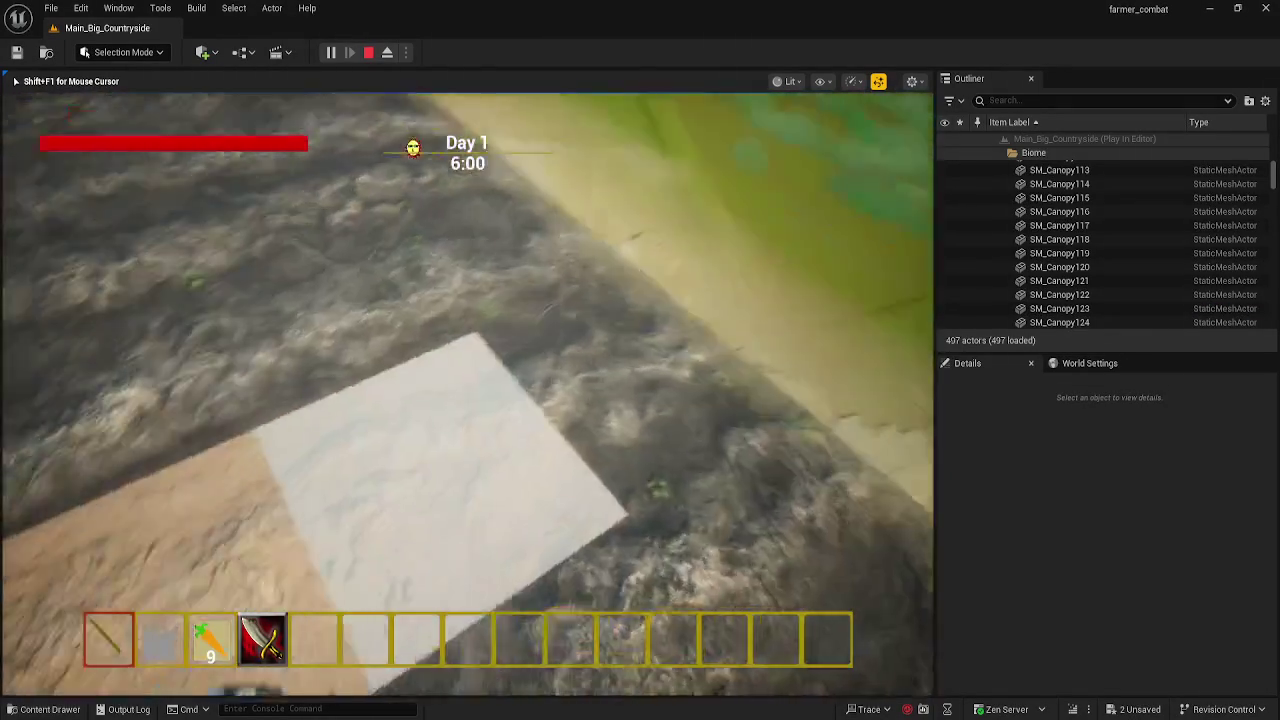
pyautogui.press('w')
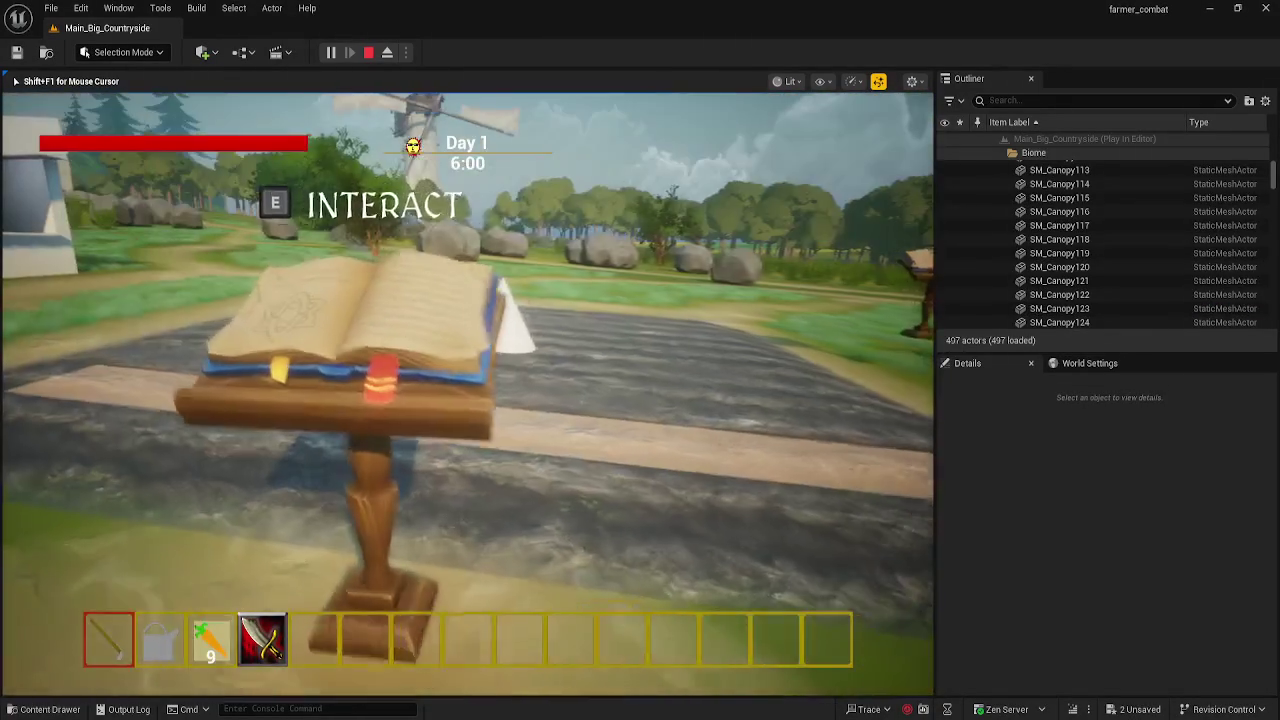
pyautogui.press('w')
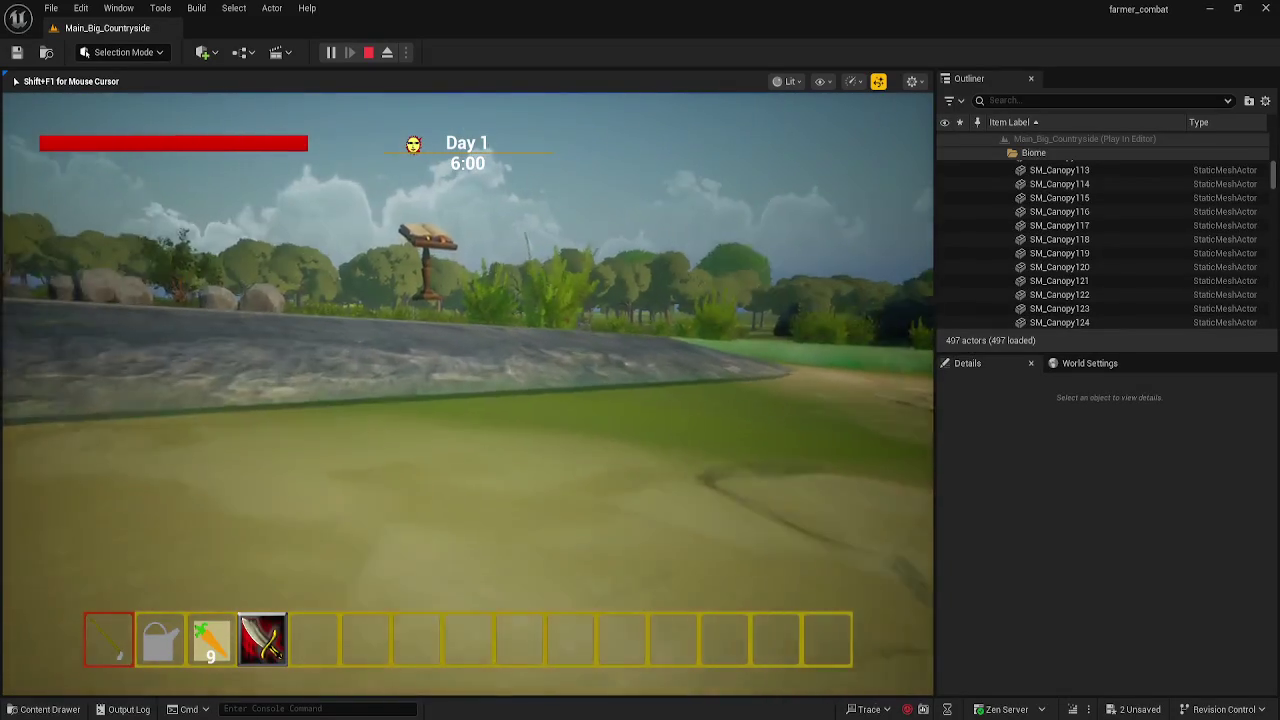
pyautogui.press('w')
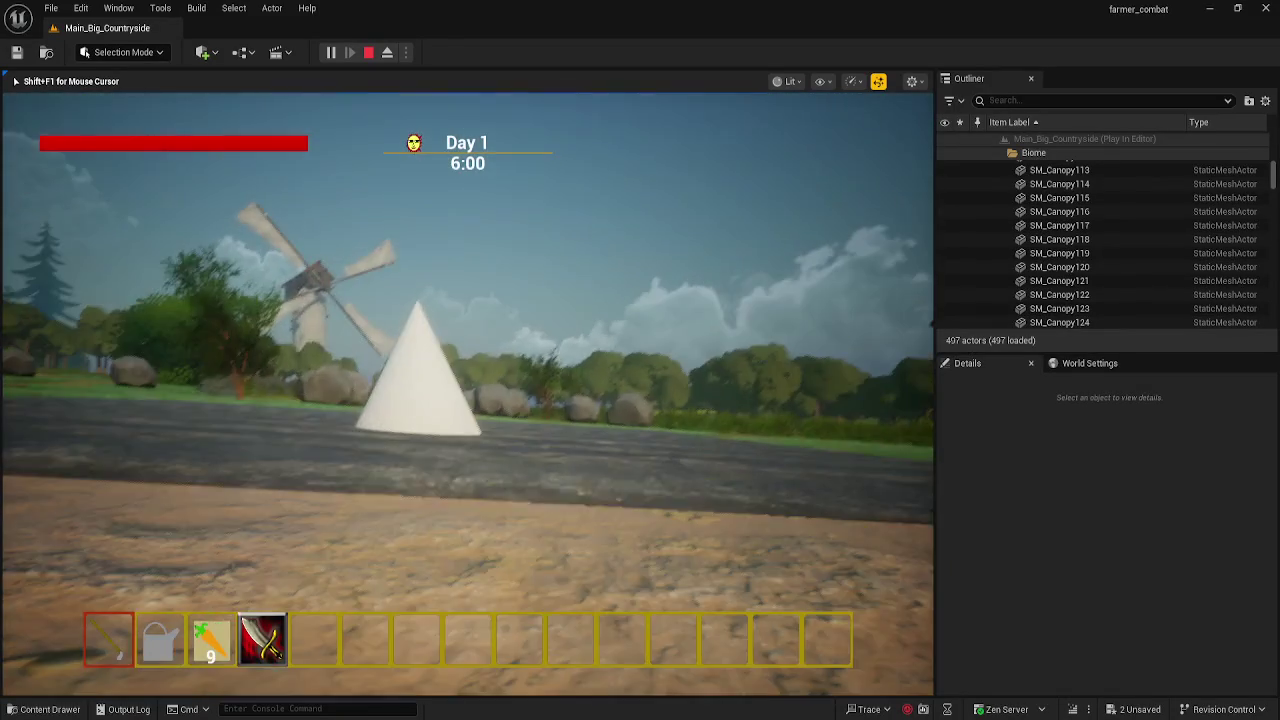
pyautogui.press('Escape')
pyautogui.press('f')
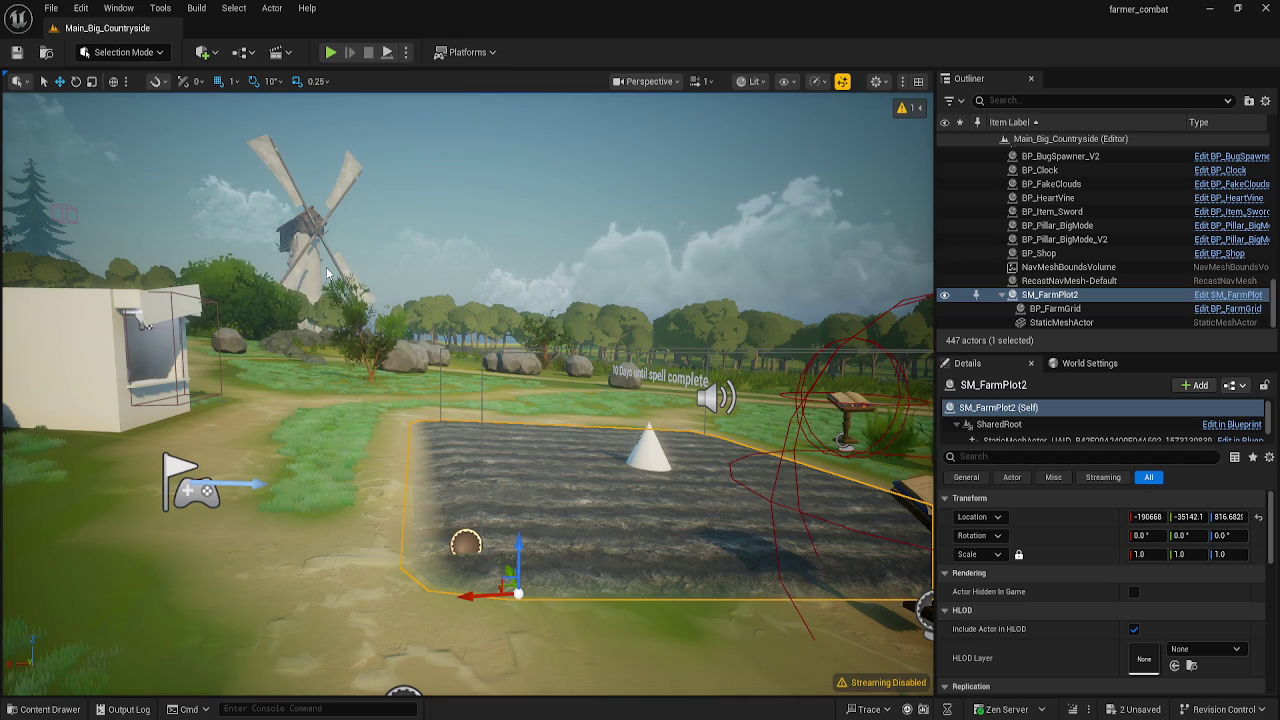
# - Bring the SM_FarmPlot Blueprint forward and close its tab to reveal ST_BaseBug
pyautogui.moveTo(326, 267)
pyautogui.mouseDown()
pyautogui.moveTo(336, 340)
pyautogui.moveTo(352, 354)
pyautogui.mouseUp()
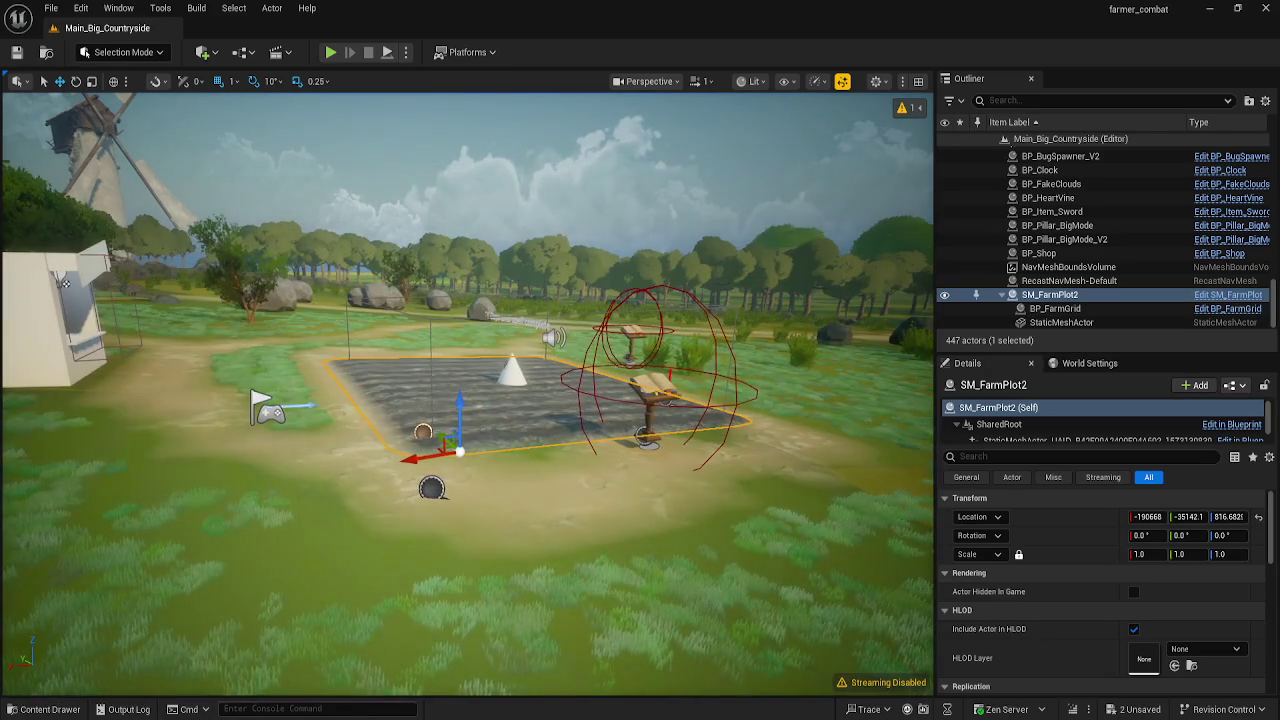
pyautogui.moveTo(372, 719)
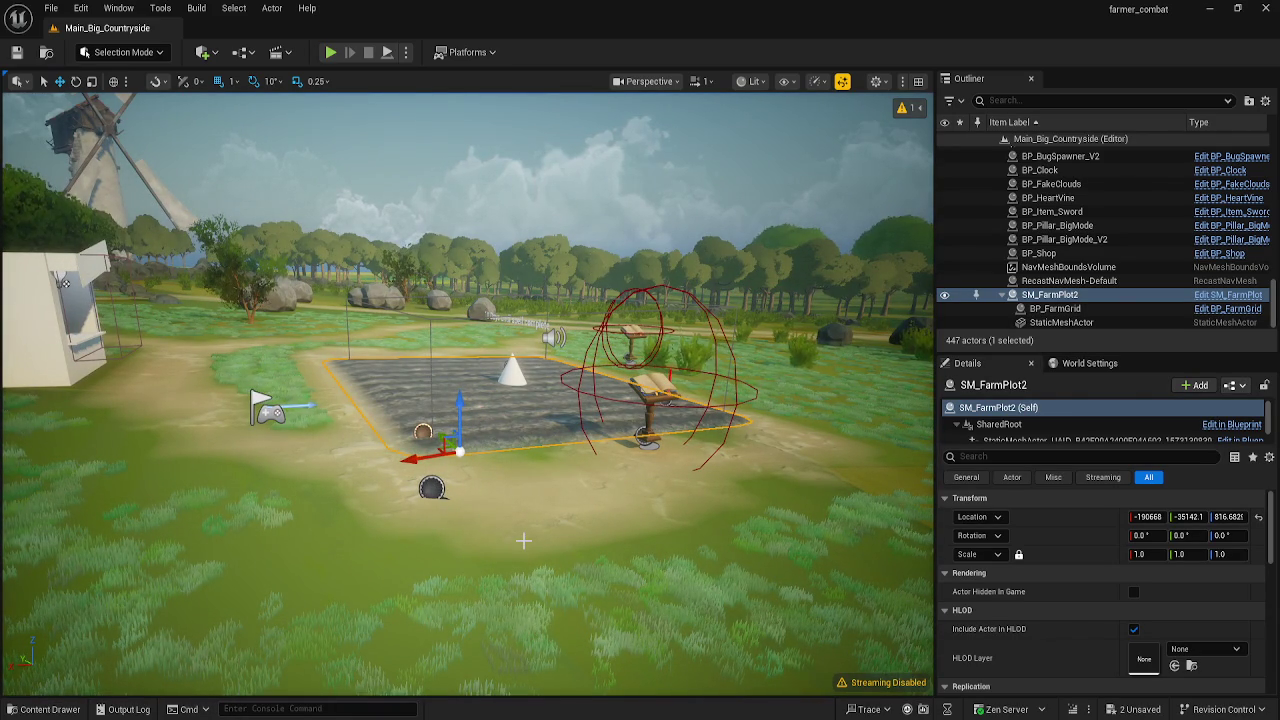
pyautogui.moveTo(523, 540); pyautogui.dragTo(511, 538)
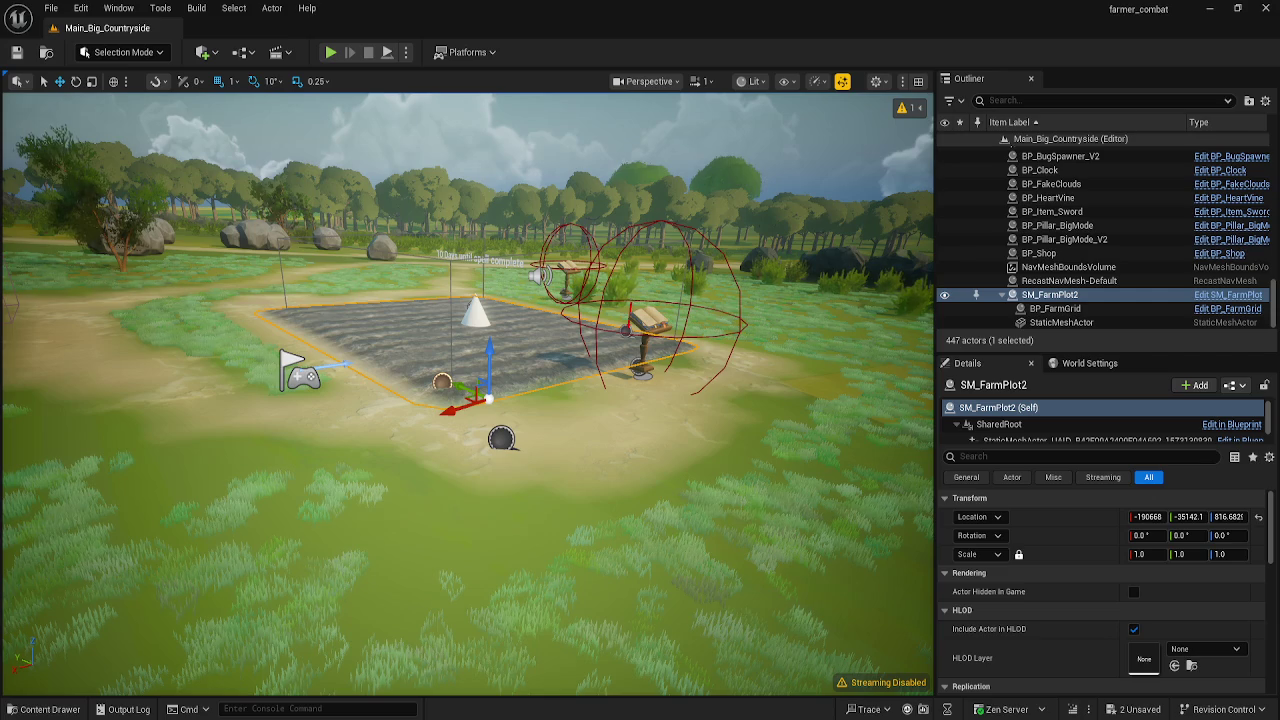
pyautogui.moveTo(430, 712)
pyautogui.click(476, 670)
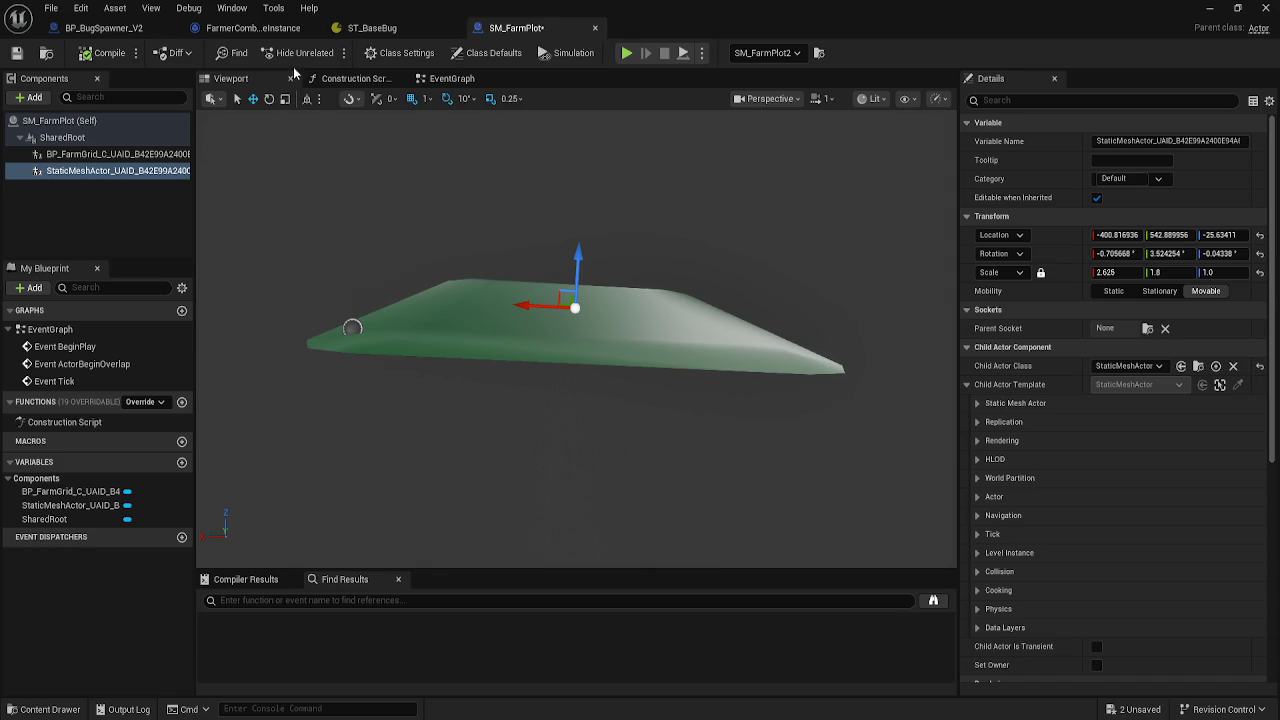
pyautogui.click(595, 27)
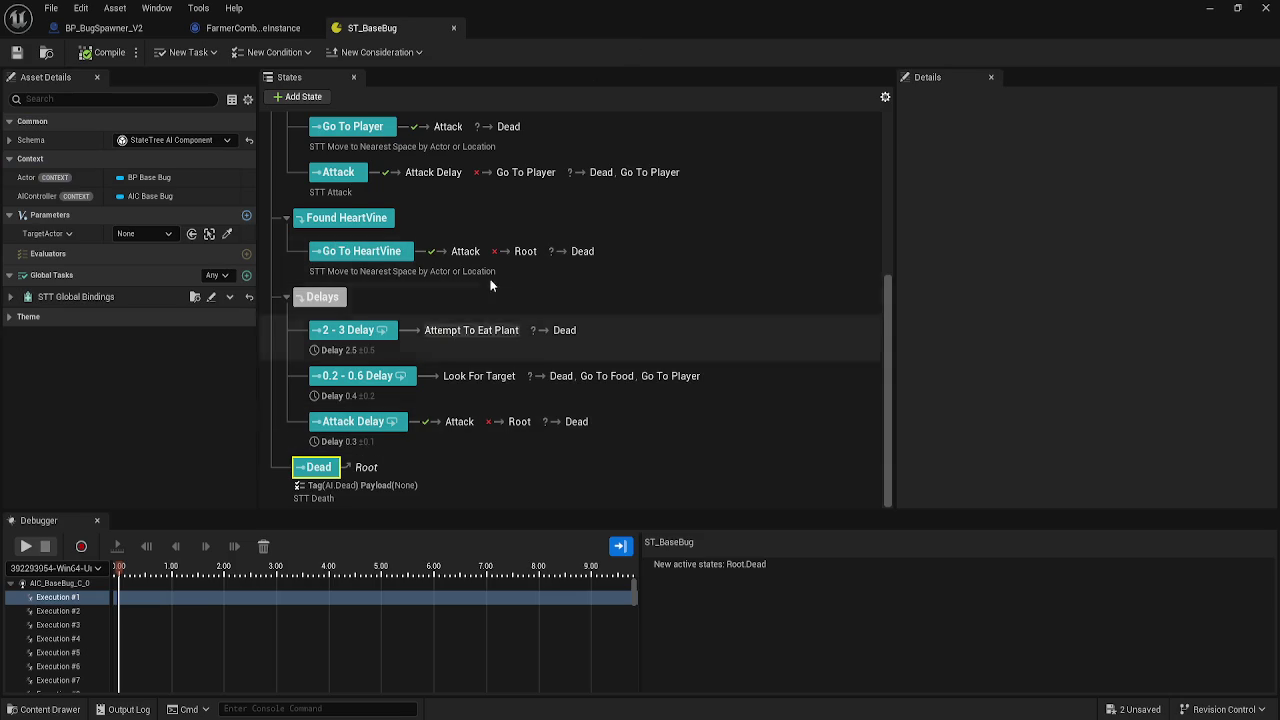
# - Show the first recorded AIC_BaseBug_C_0 execution, then close the StateTree Debugger panel
pyautogui.scroll(3, 490, 286)
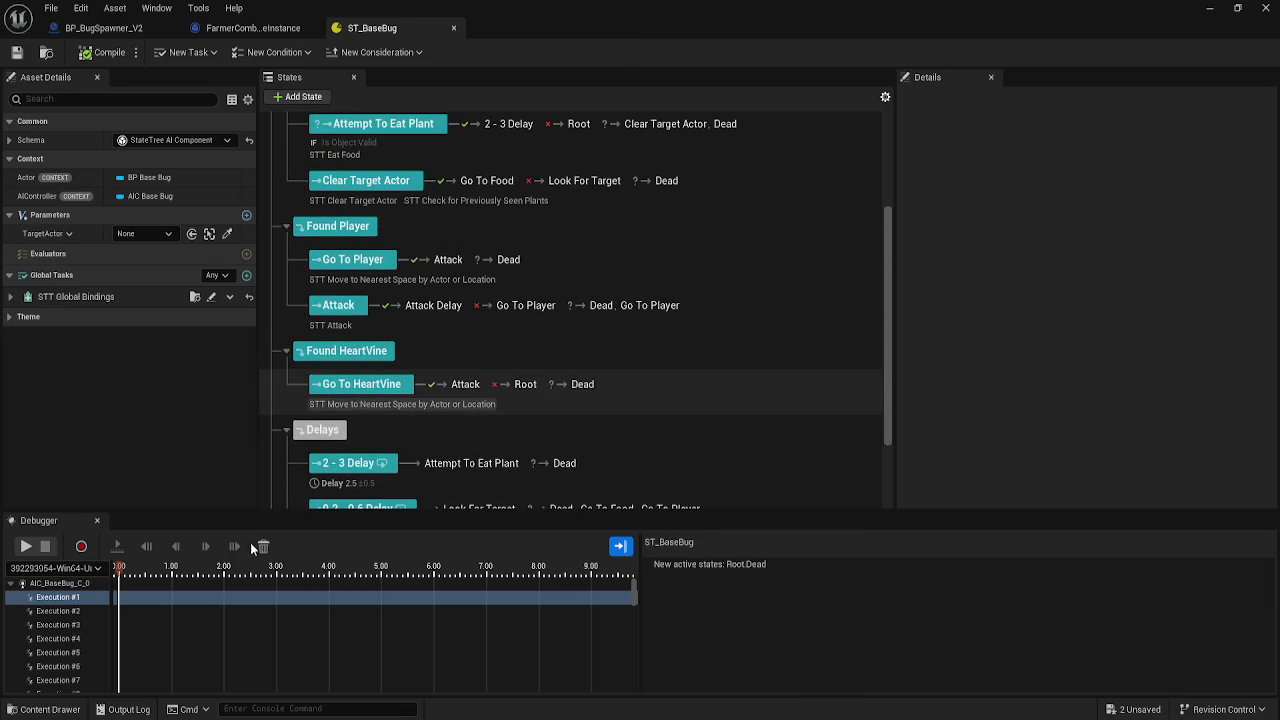
pyautogui.scroll(-3, 58, 640)
pyautogui.scroll(-5, 58, 641)
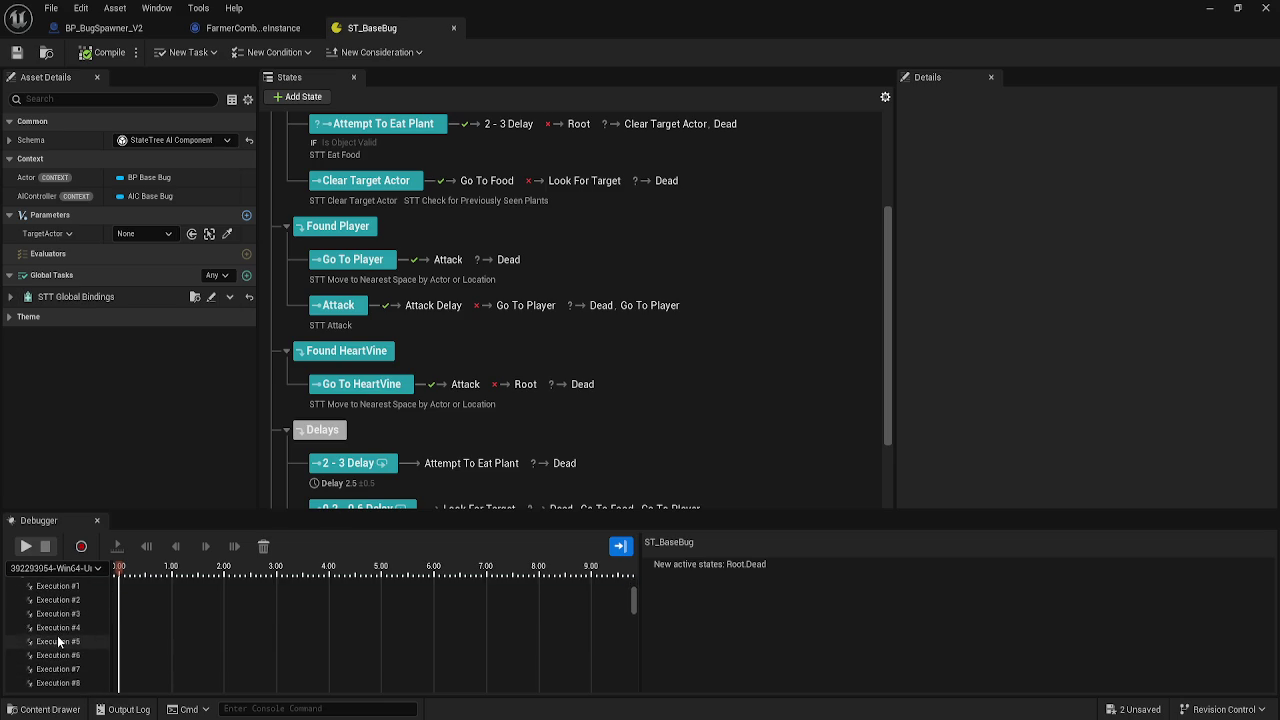
pyautogui.scroll(-10, 60, 651)
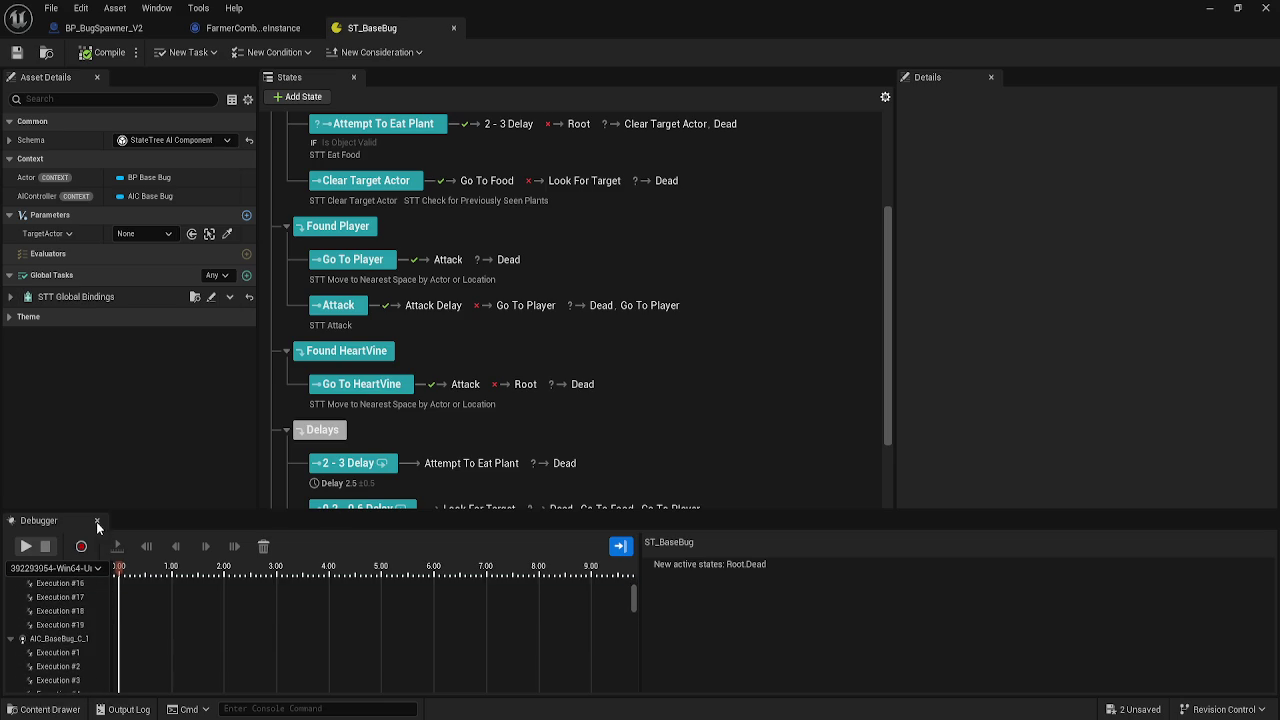
pyautogui.scroll(-9, 41, 622)
pyautogui.click(41, 622)
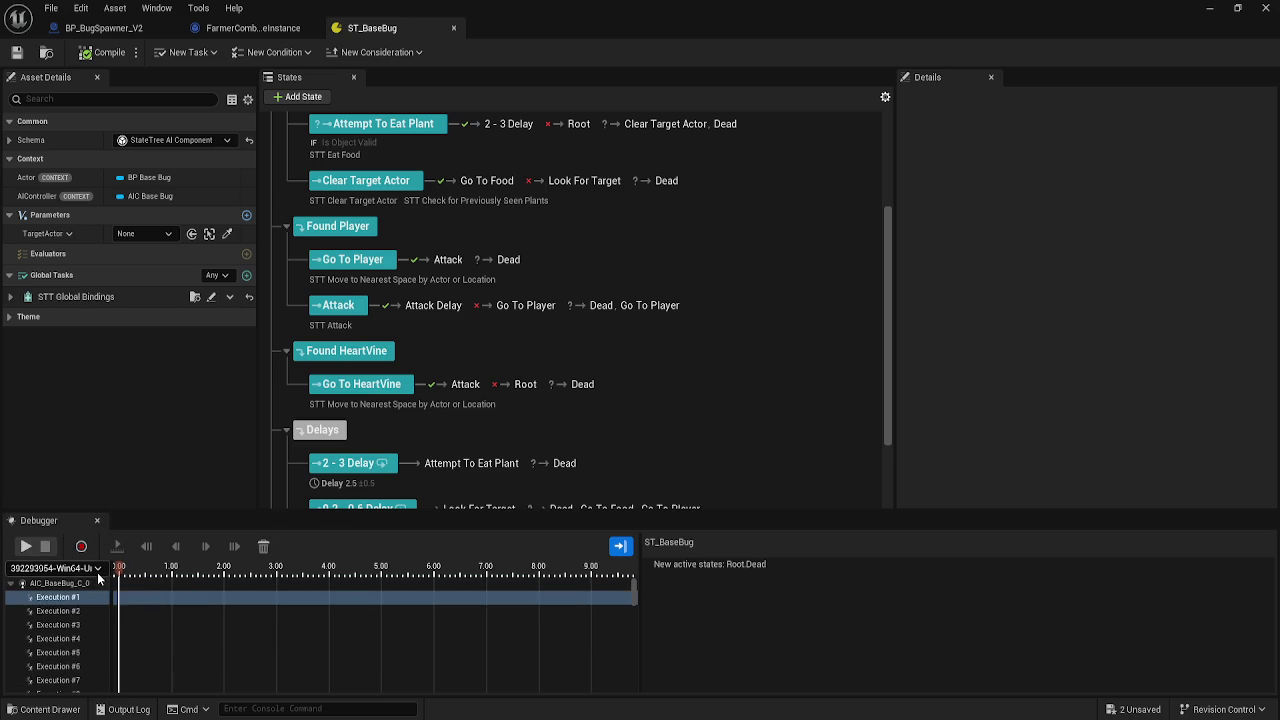
pyautogui.click(97, 520)
pyautogui.click(192, 8)
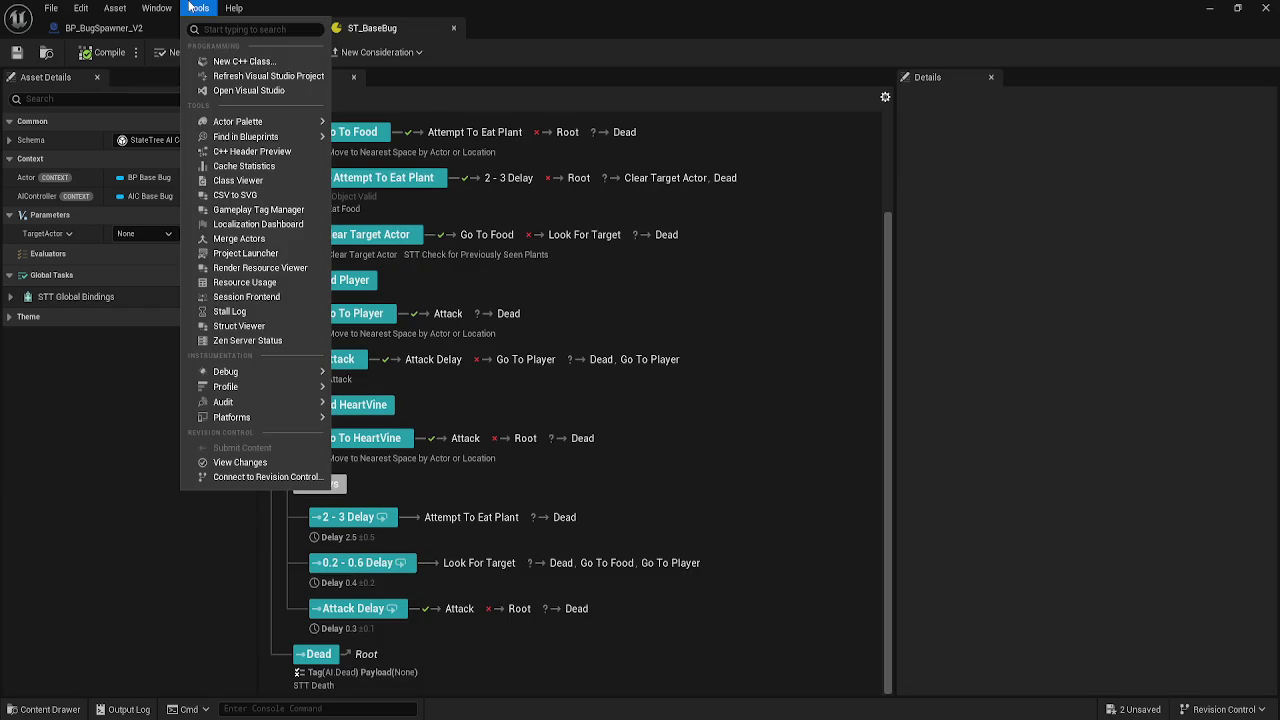
# - Restore the ST_BaseBug Debugger panel through Window > Debugger
pyautogui.moveTo(291, 372)
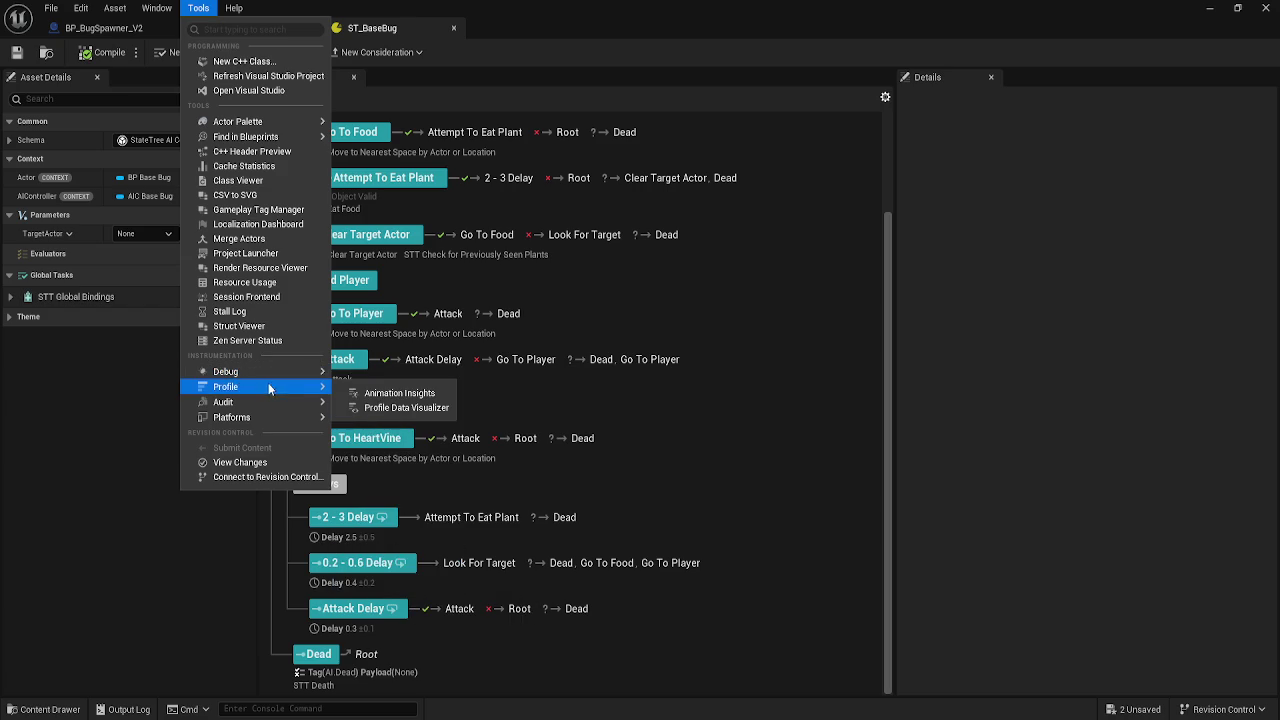
pyautogui.moveTo(147, 7)
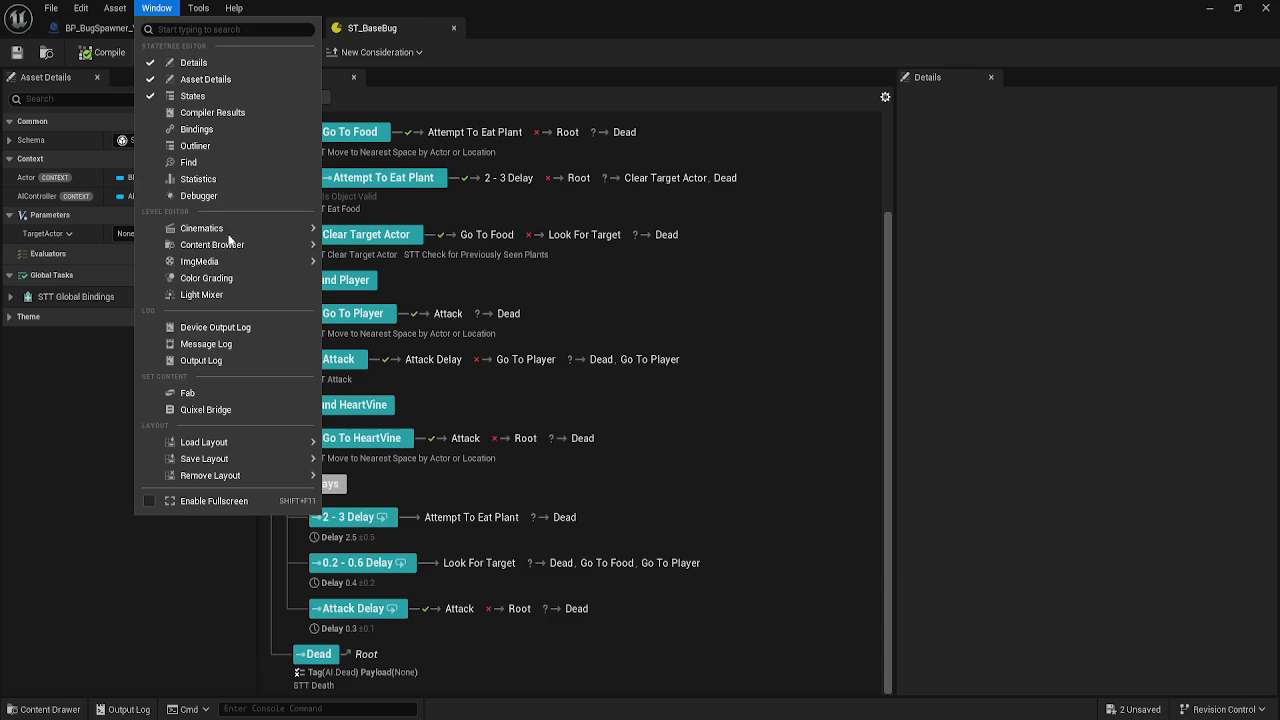
pyautogui.moveTo(267, 439)
pyautogui.click(266, 197)
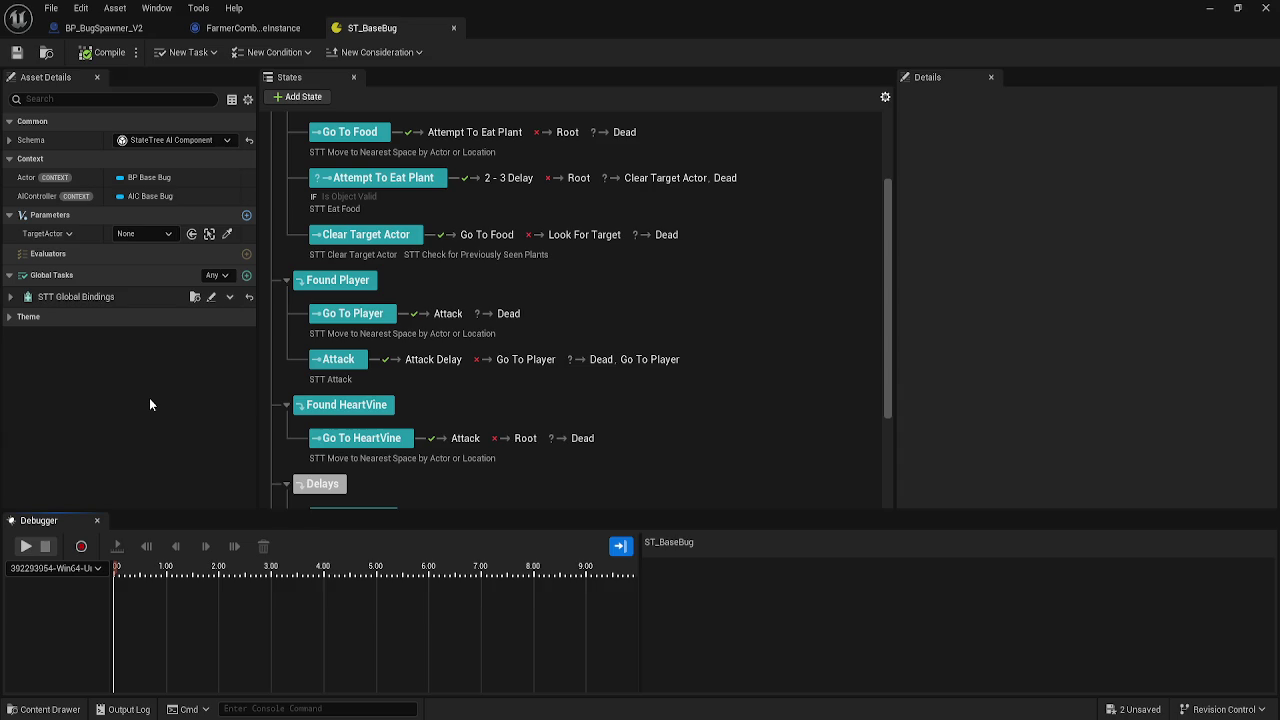
# - Switch to the farmer_combat level editor window and start a Play-In-Editor session
pyautogui.scroll(-3, 618, 298)
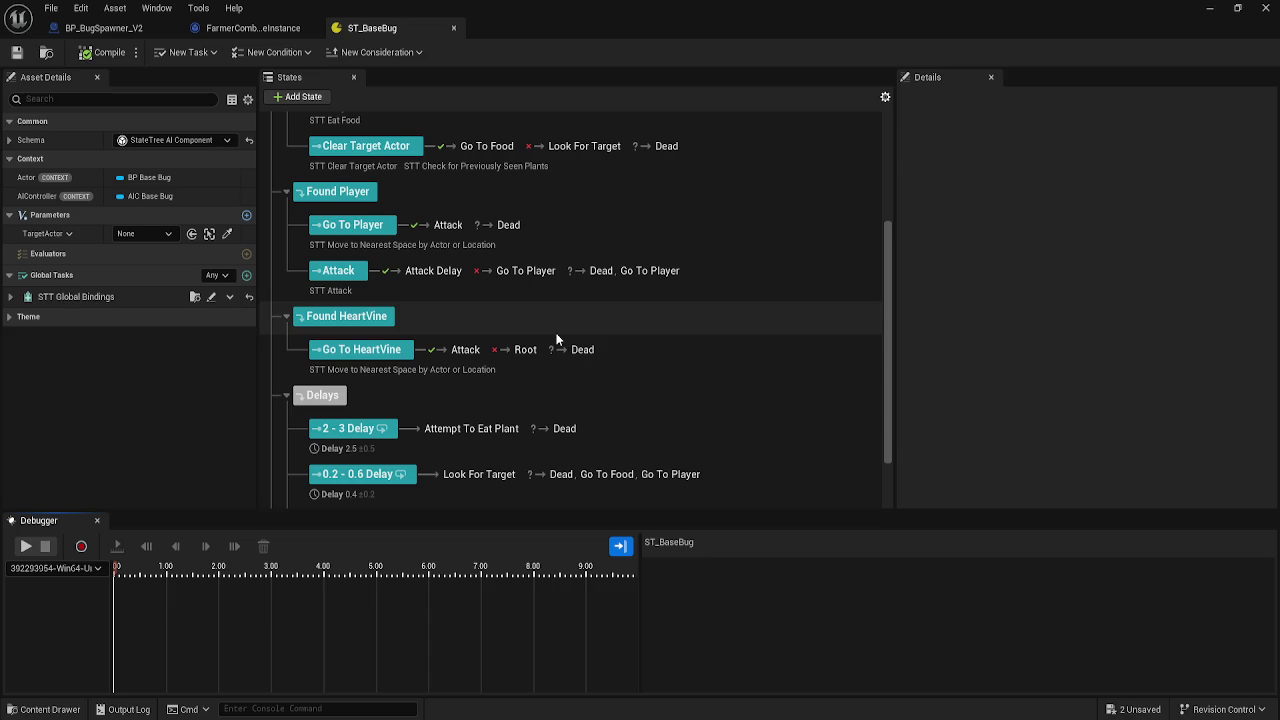
pyautogui.moveTo(405, 716)
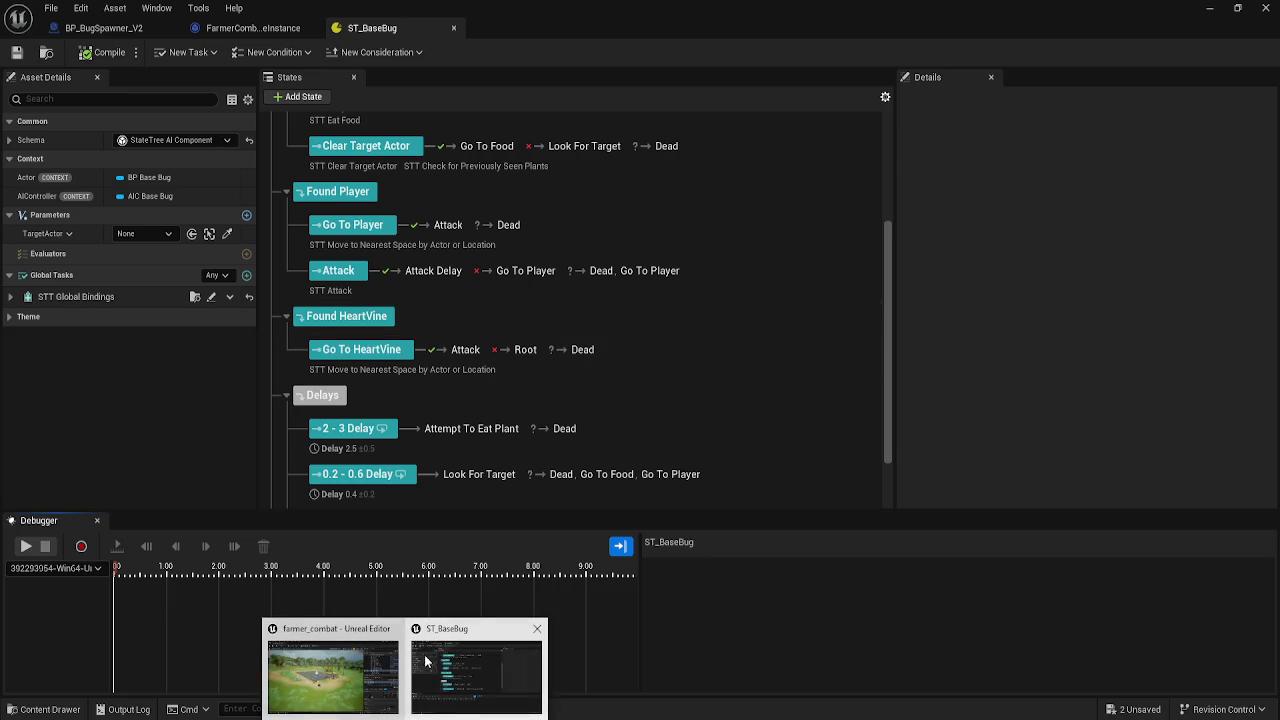
pyautogui.click(333, 675)
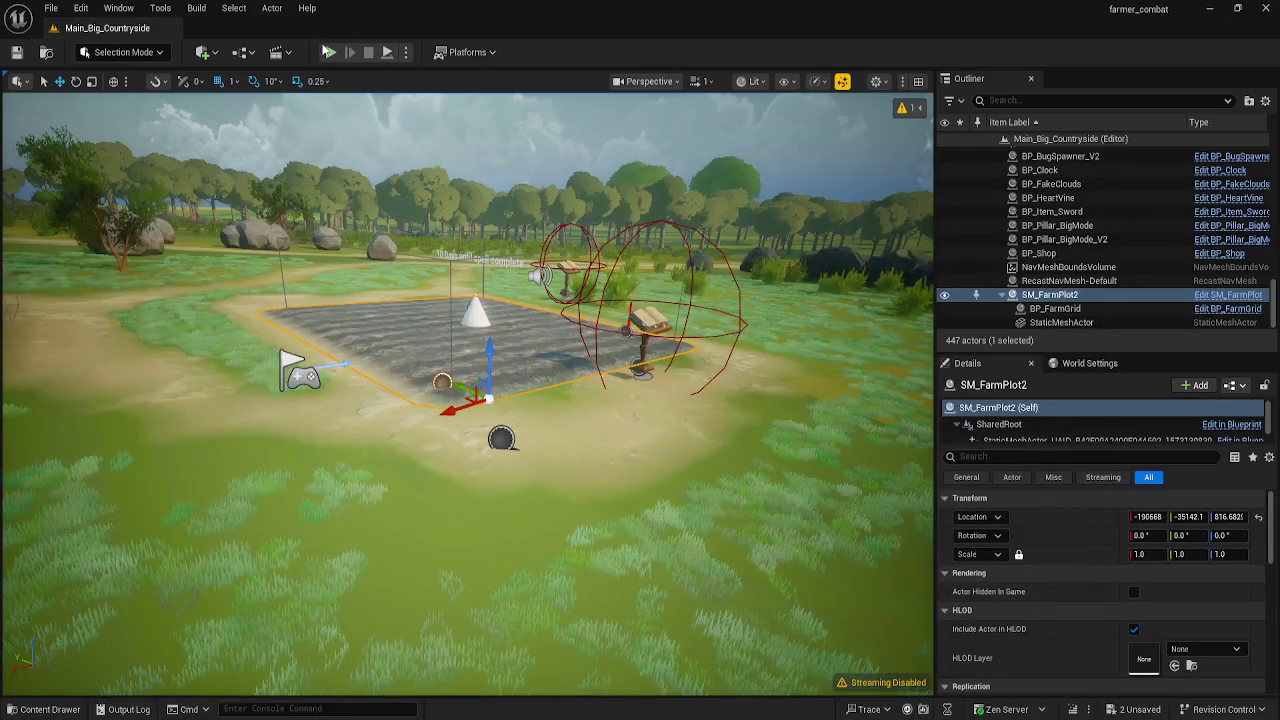
pyautogui.hotkey('alt', 'p')
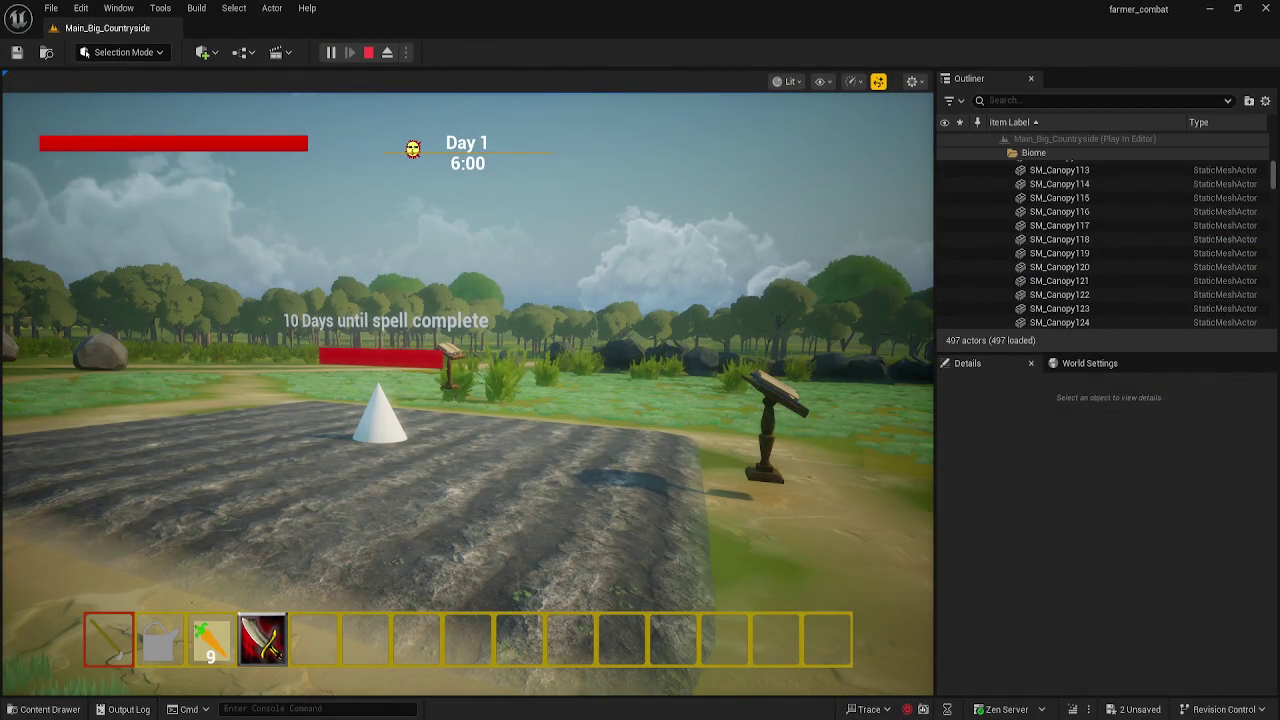
# - Eject from the player with F8, then take control of the character again
pyautogui.click(468, 394)
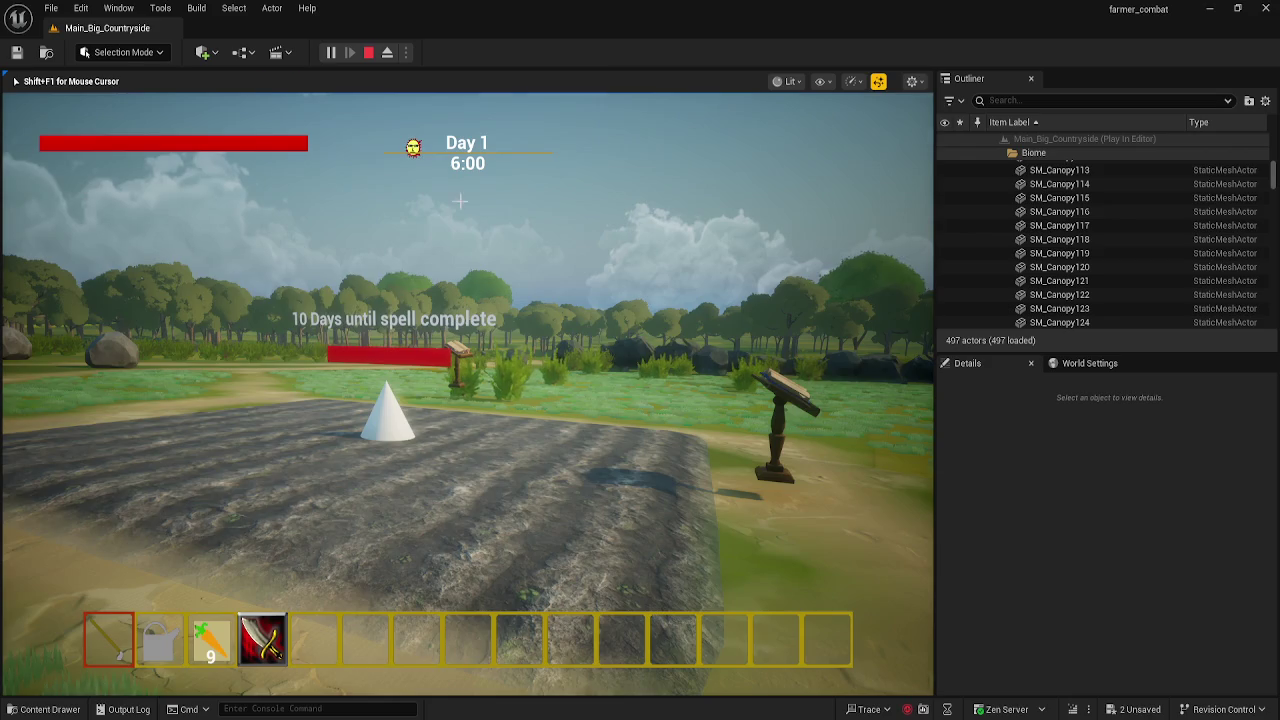
pyautogui.press('F8')
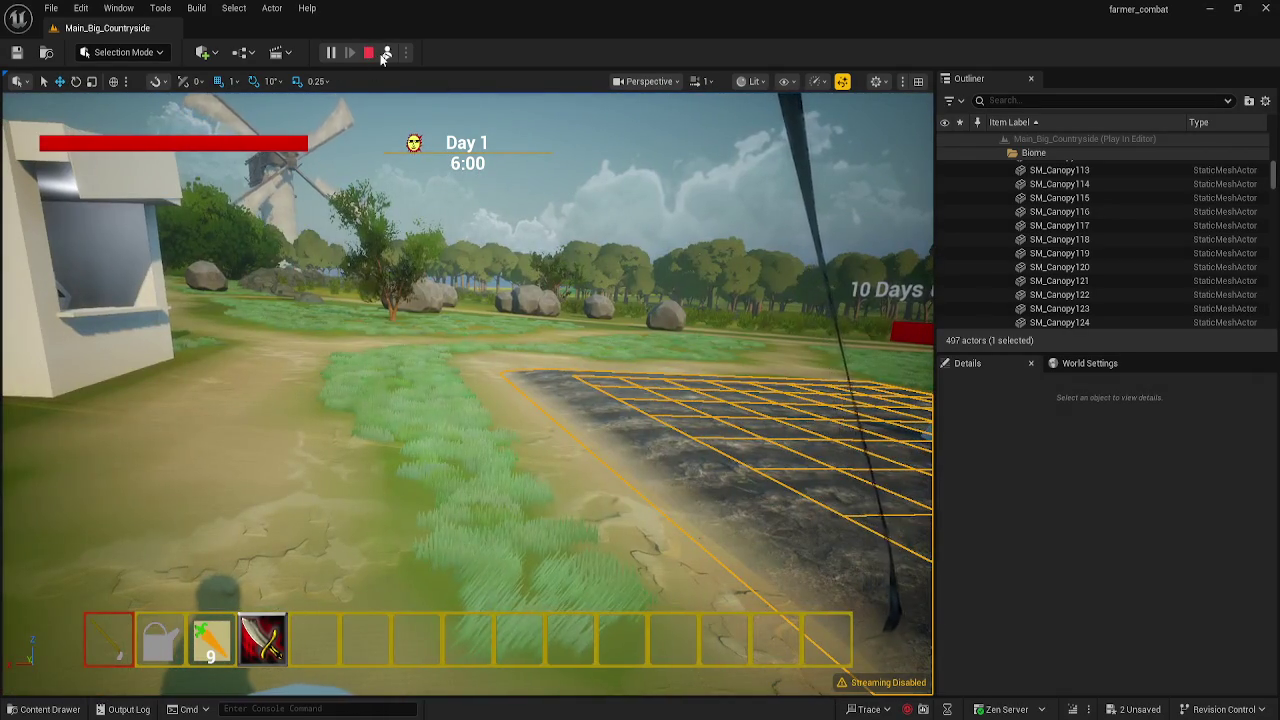
pyautogui.click(386, 53)
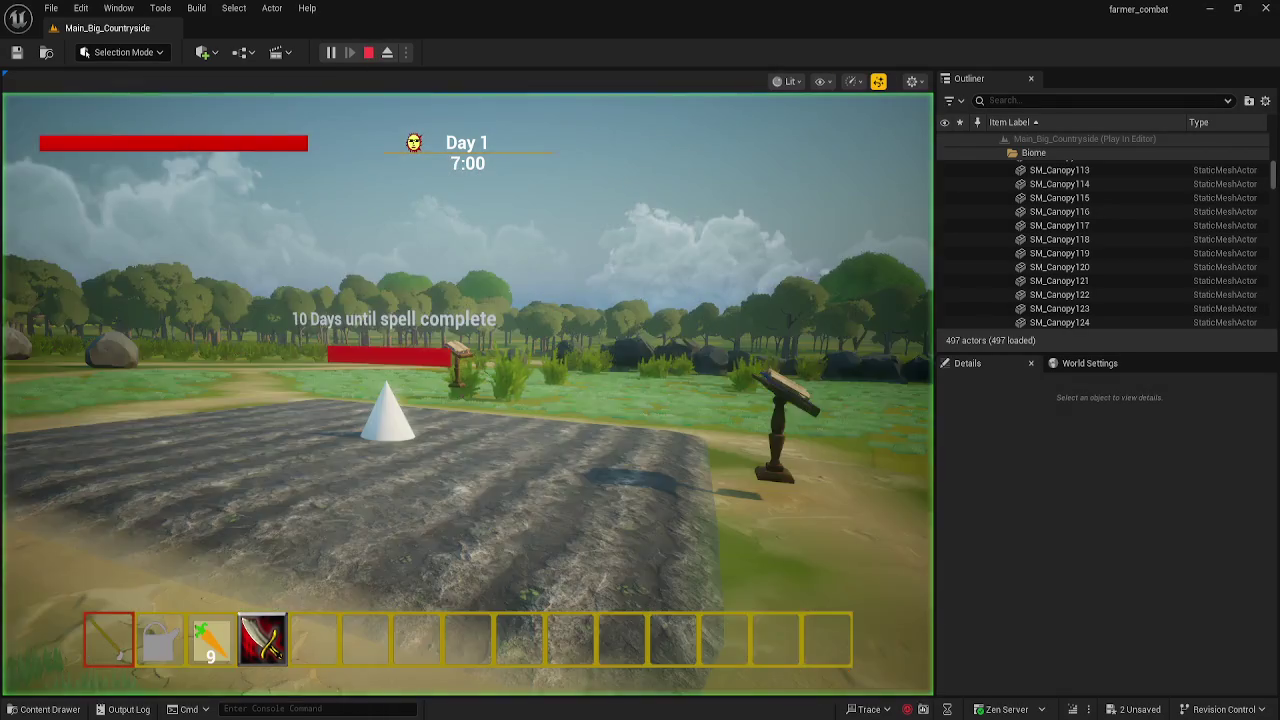
# - Open and close the shop, then move one carrot from the hotbar into the inventory grid
pyautogui.press('e')
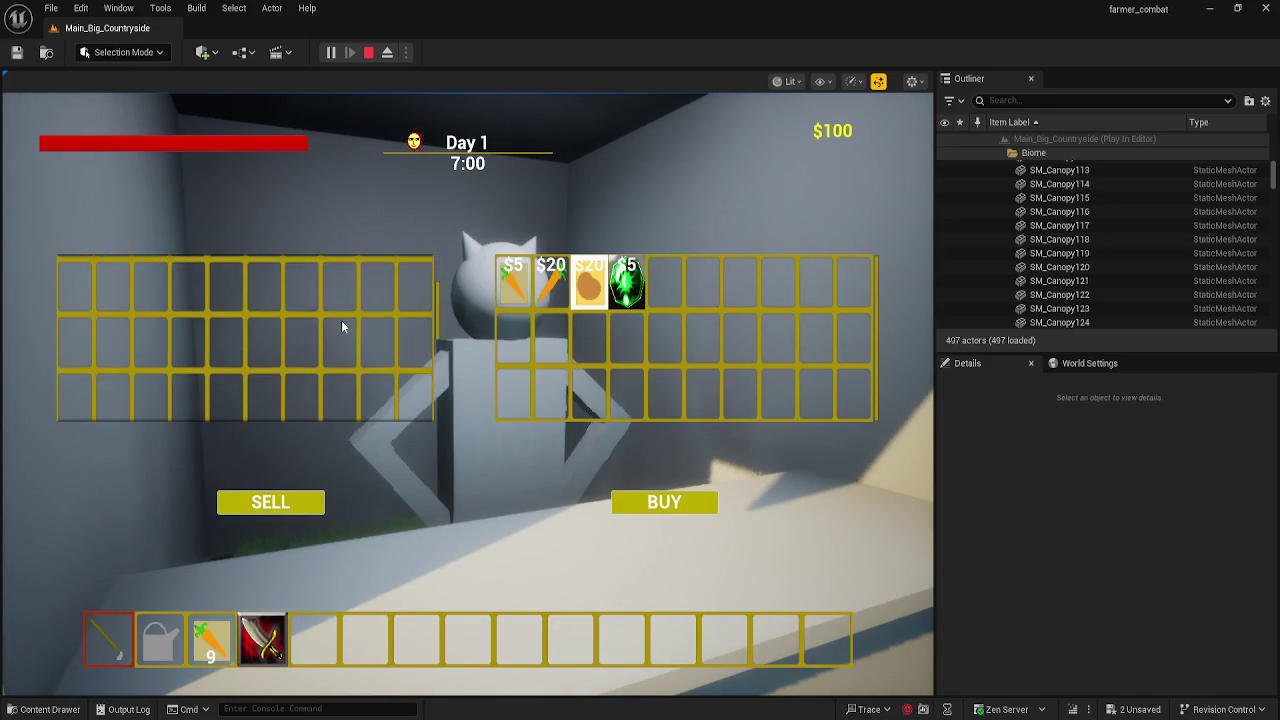
pyautogui.press('e')
pyautogui.hotkey('shift', 'F1')
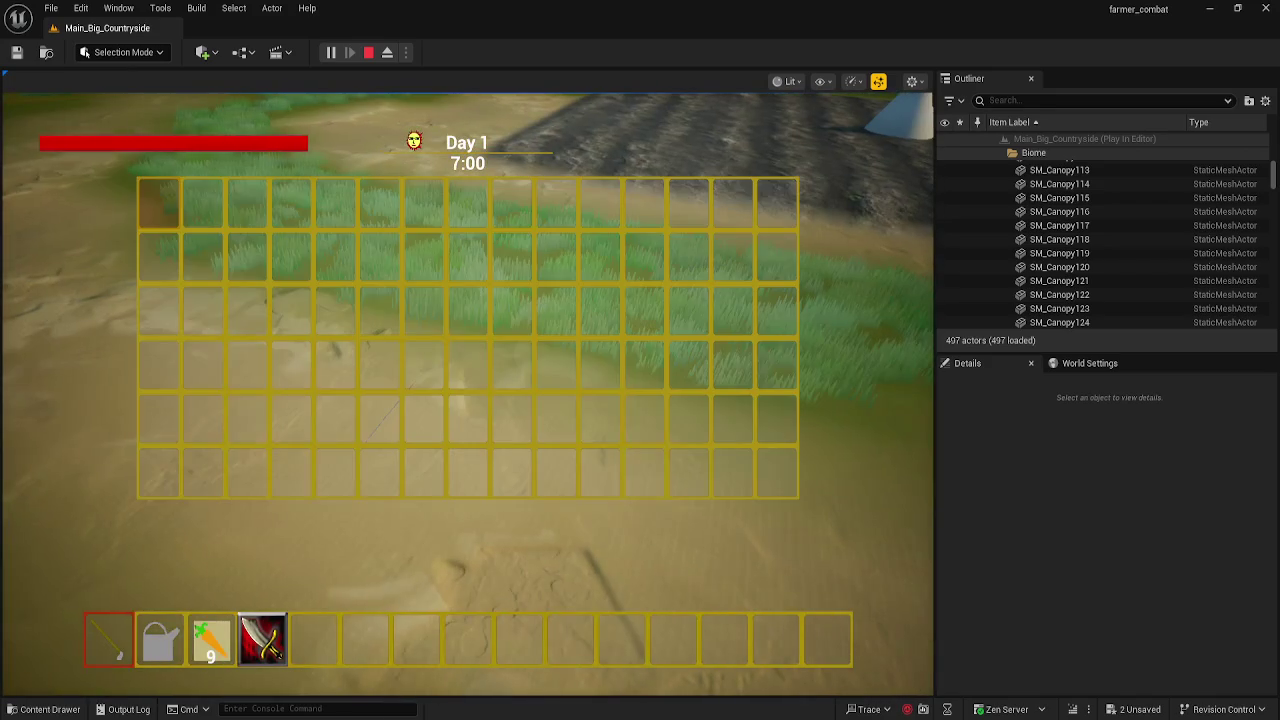
pyautogui.moveTo(222, 624)
pyautogui.mouseDown()
pyautogui.moveTo(167, 482)
pyautogui.moveTo(220, 636)
pyautogui.mouseUp()
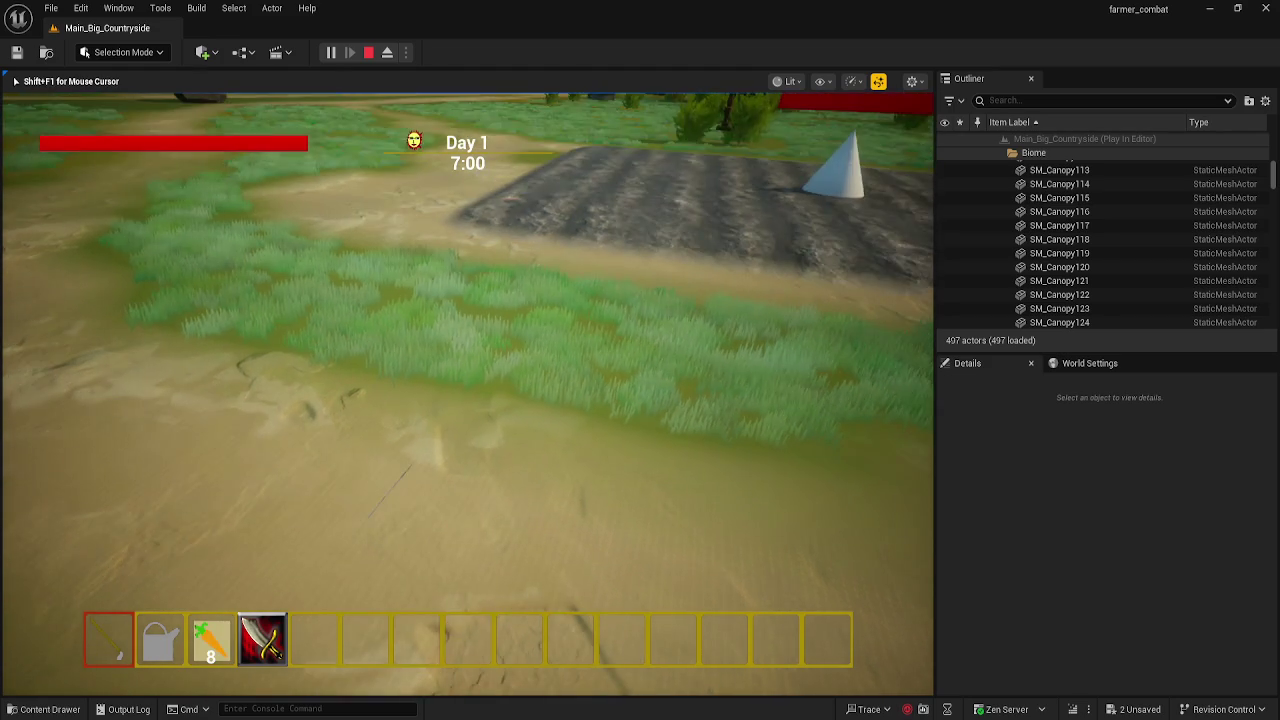
pyautogui.press('i')
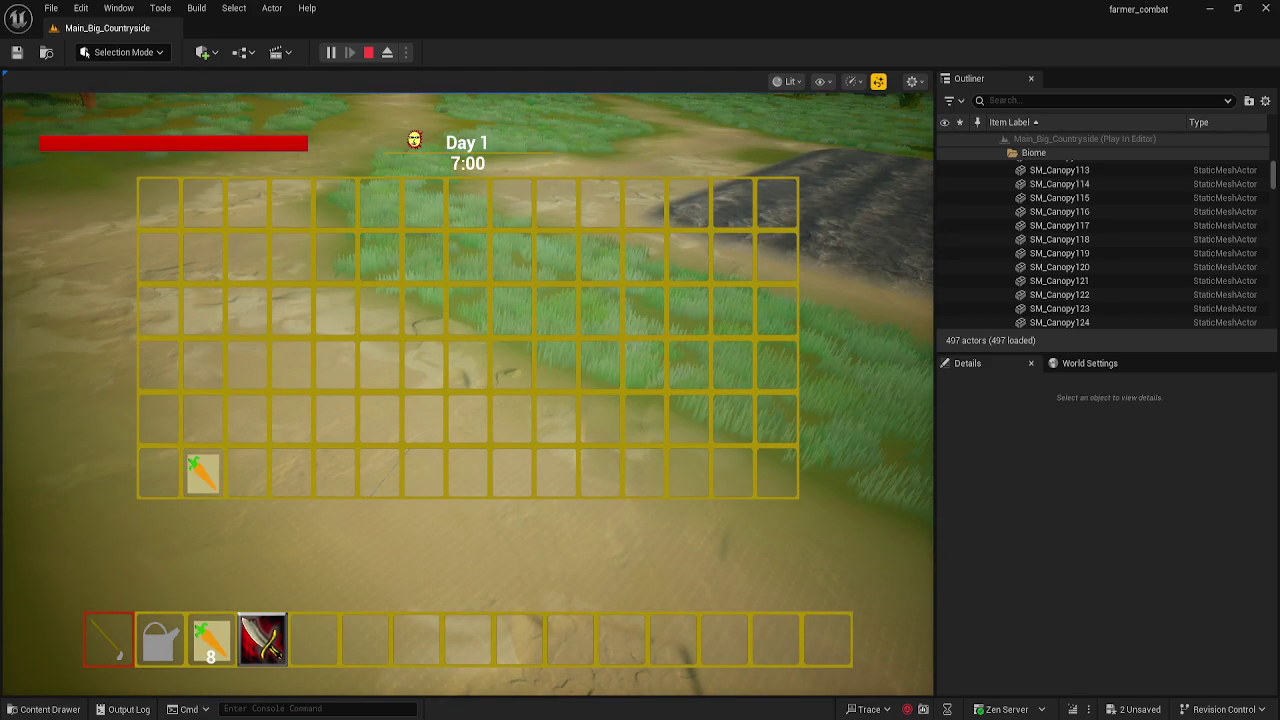
pyautogui.press('i')
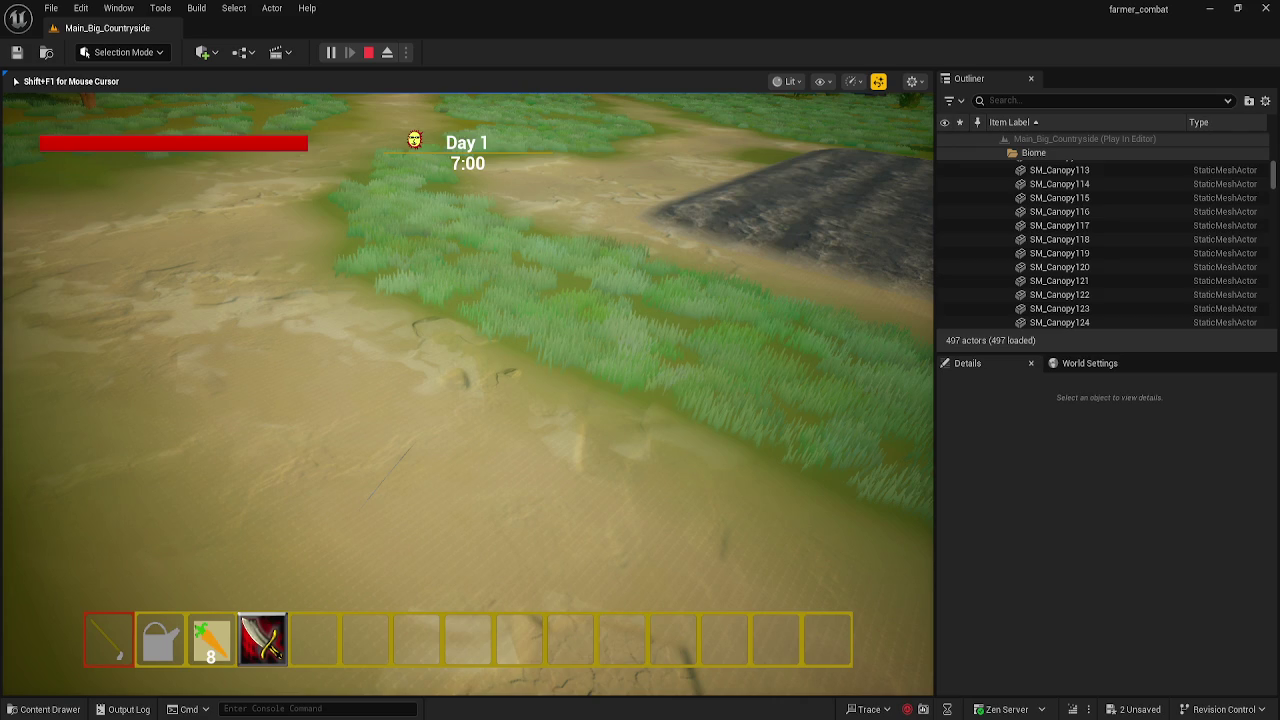
# - Check the inventory once more, then stop the play session and frame SM_FarmPlot2
pyautogui.press('i')
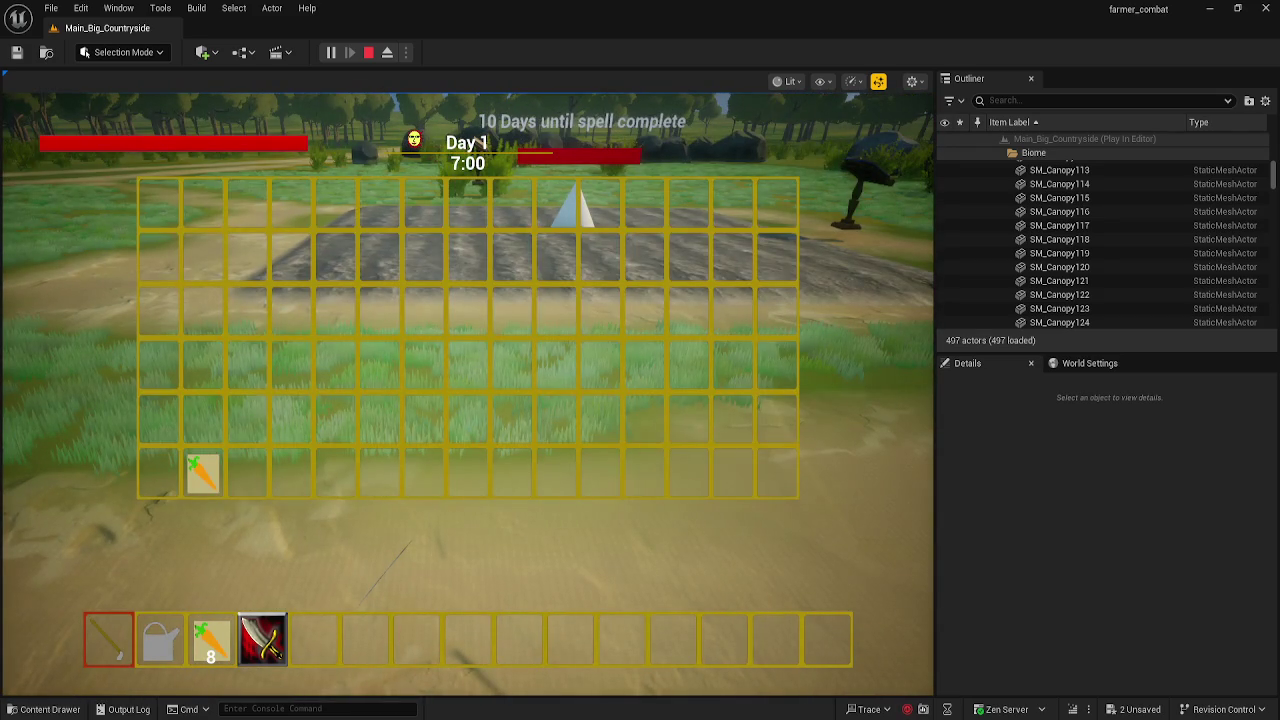
pyautogui.press('i')
pyautogui.press('Escape')
pyautogui.press('f')
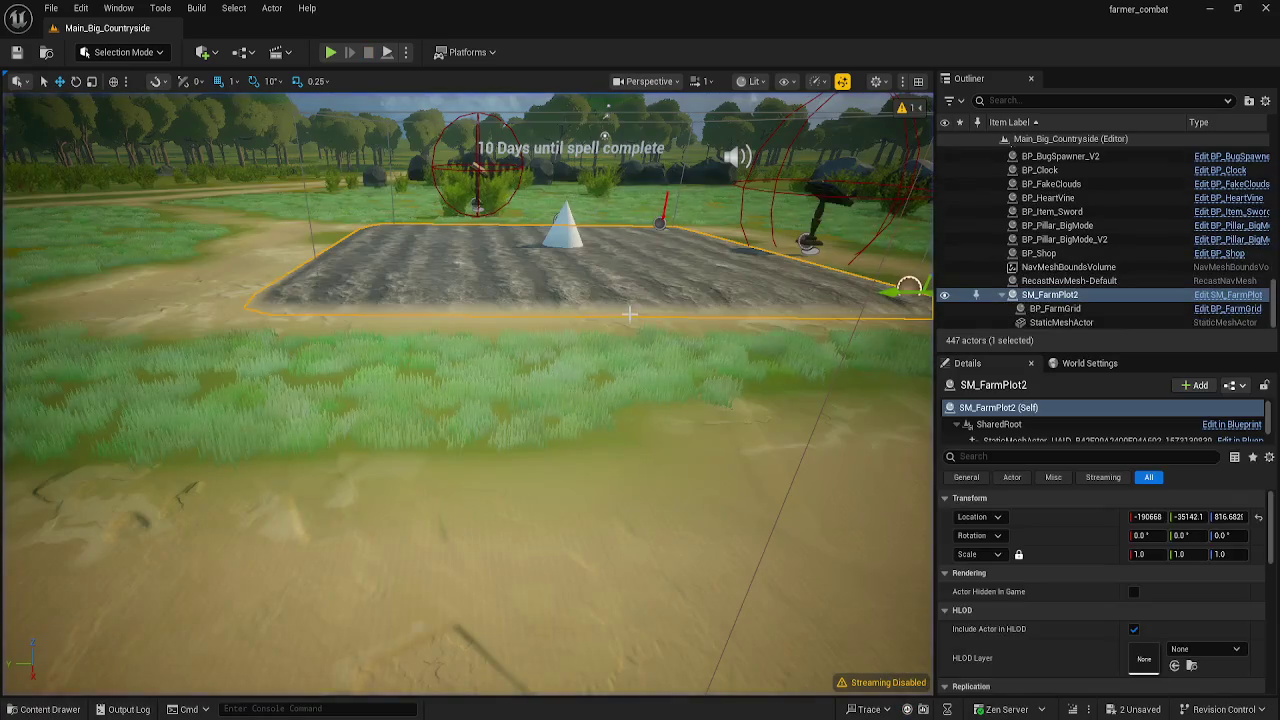
pyautogui.scroll(-3, 654, 281)
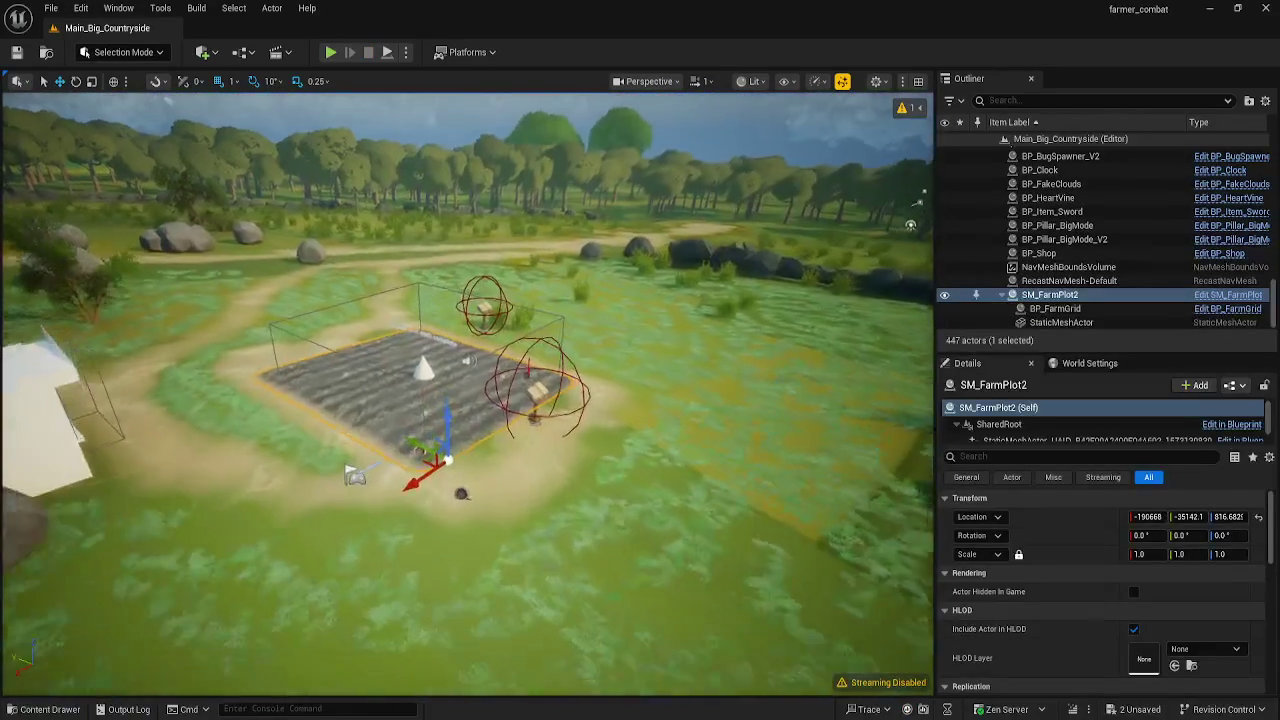
pyautogui.scroll(2, 654, 281)
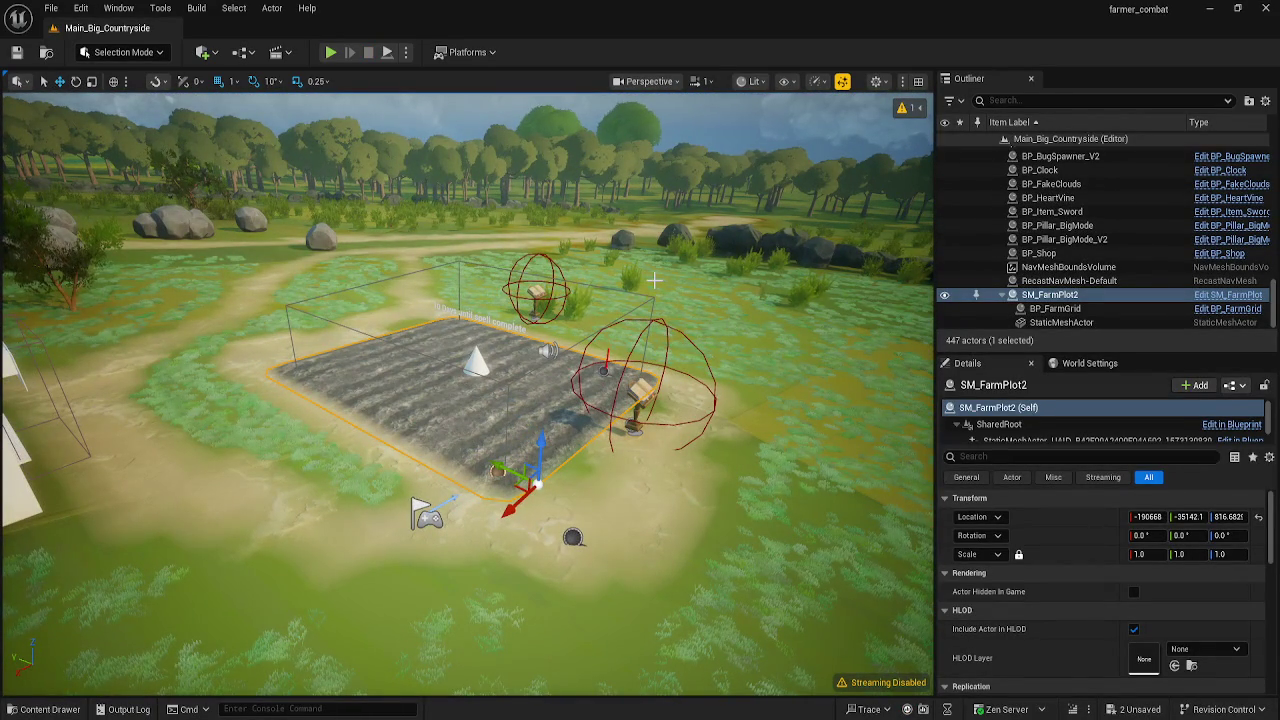
pyautogui.scroll(1, 654, 281)
pyautogui.scroll(-3, 643, 296)
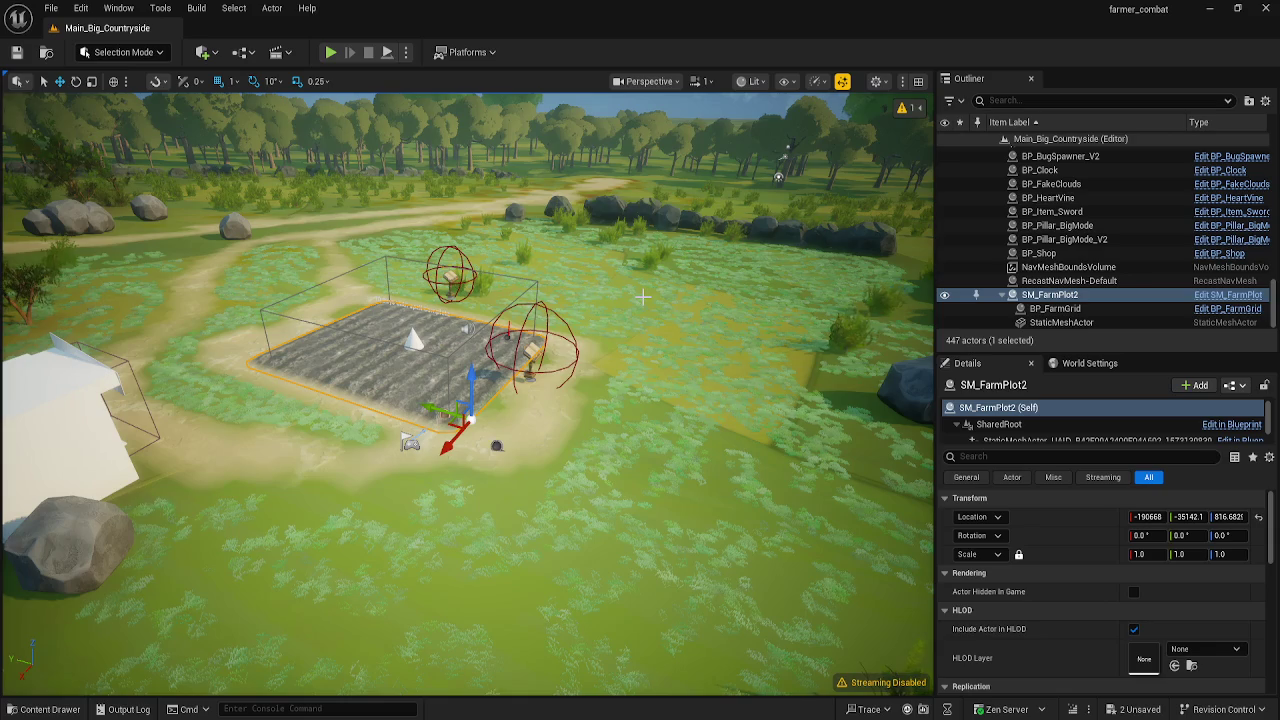
pyautogui.scroll(4, 643, 296)
pyautogui.scroll(-6, 467, 393)
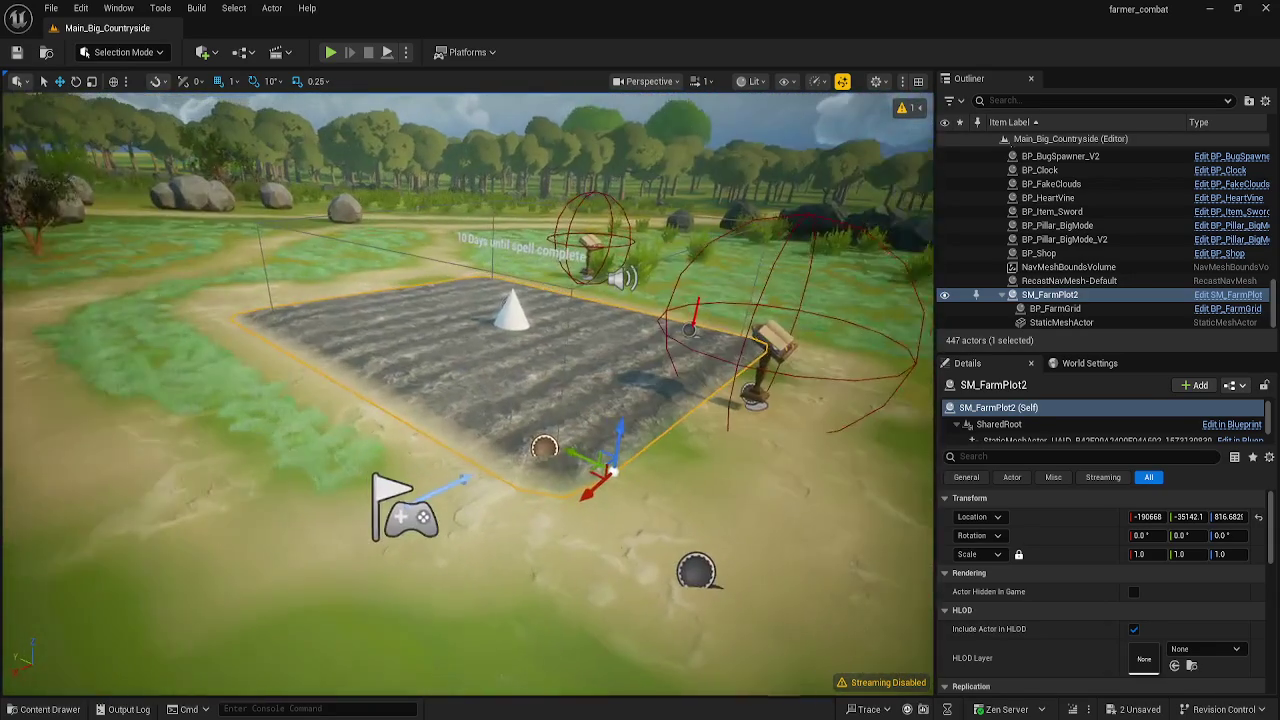
pyautogui.moveTo(620, 296); pyautogui.dragTo(643, 296)
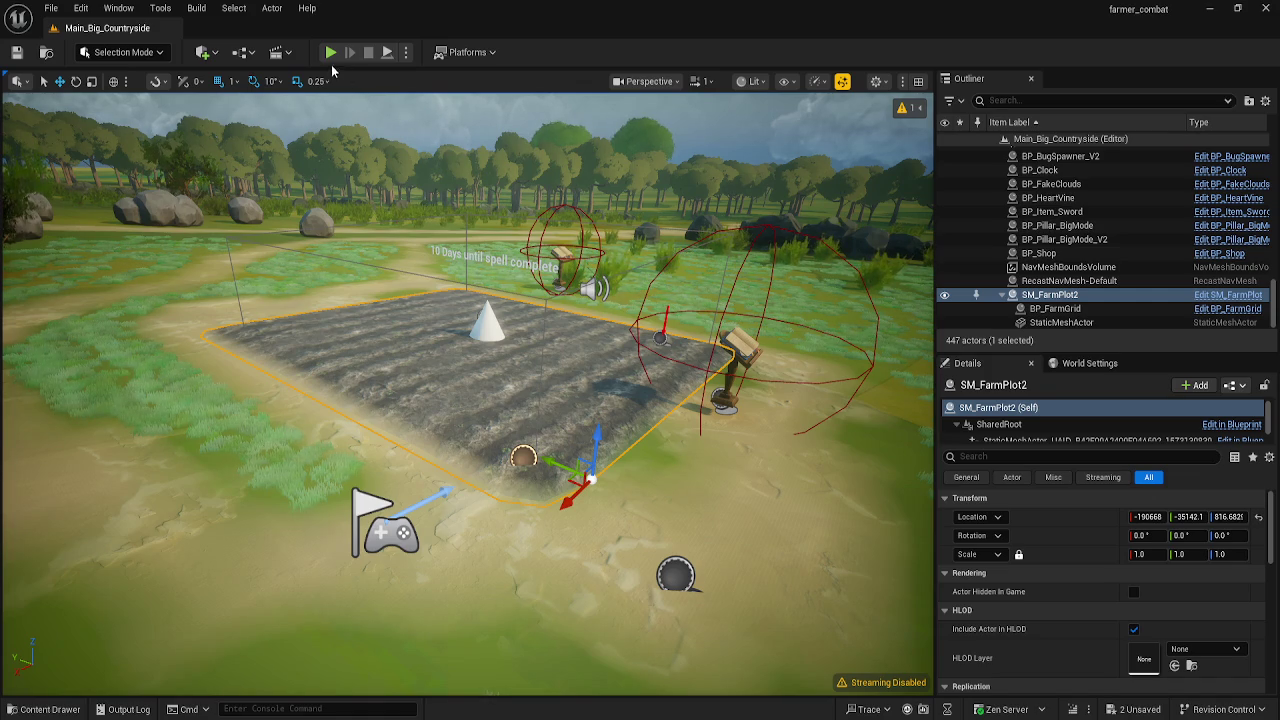
# - Start another play test, open the shop and mark the hoe and watering can for selling
pyautogui.hotkey('alt', 'p')
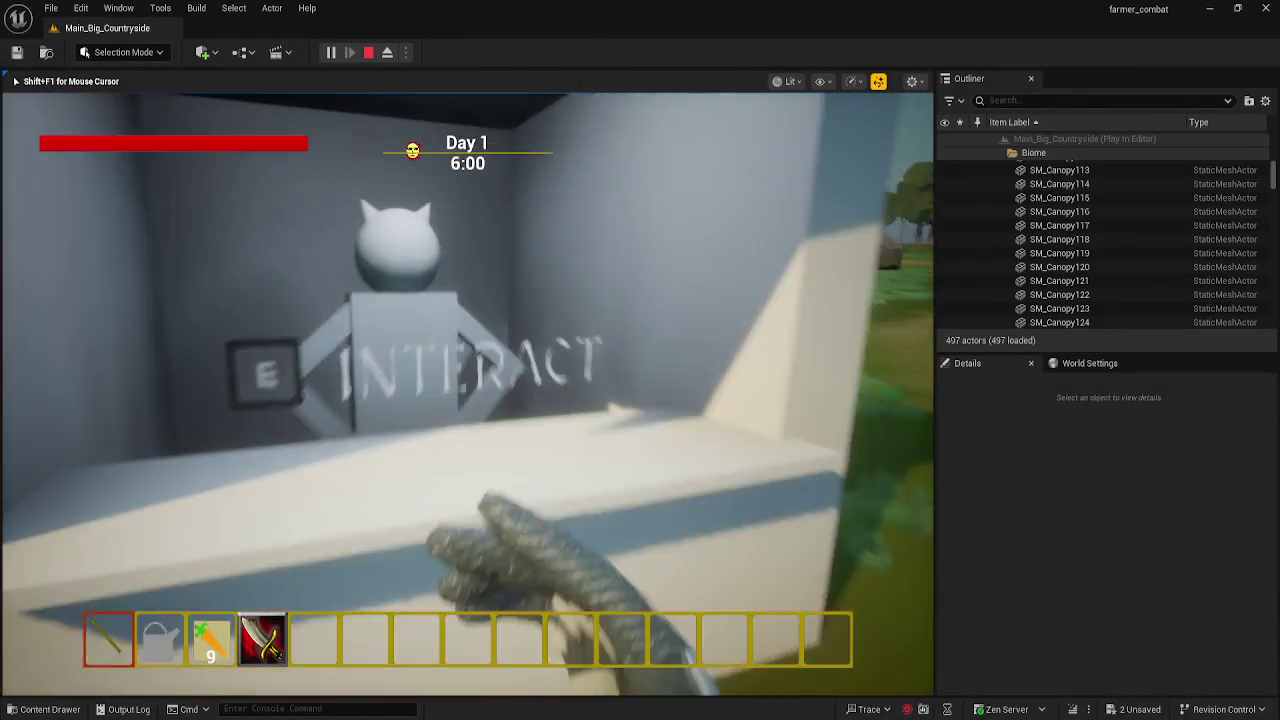
pyautogui.press('e')
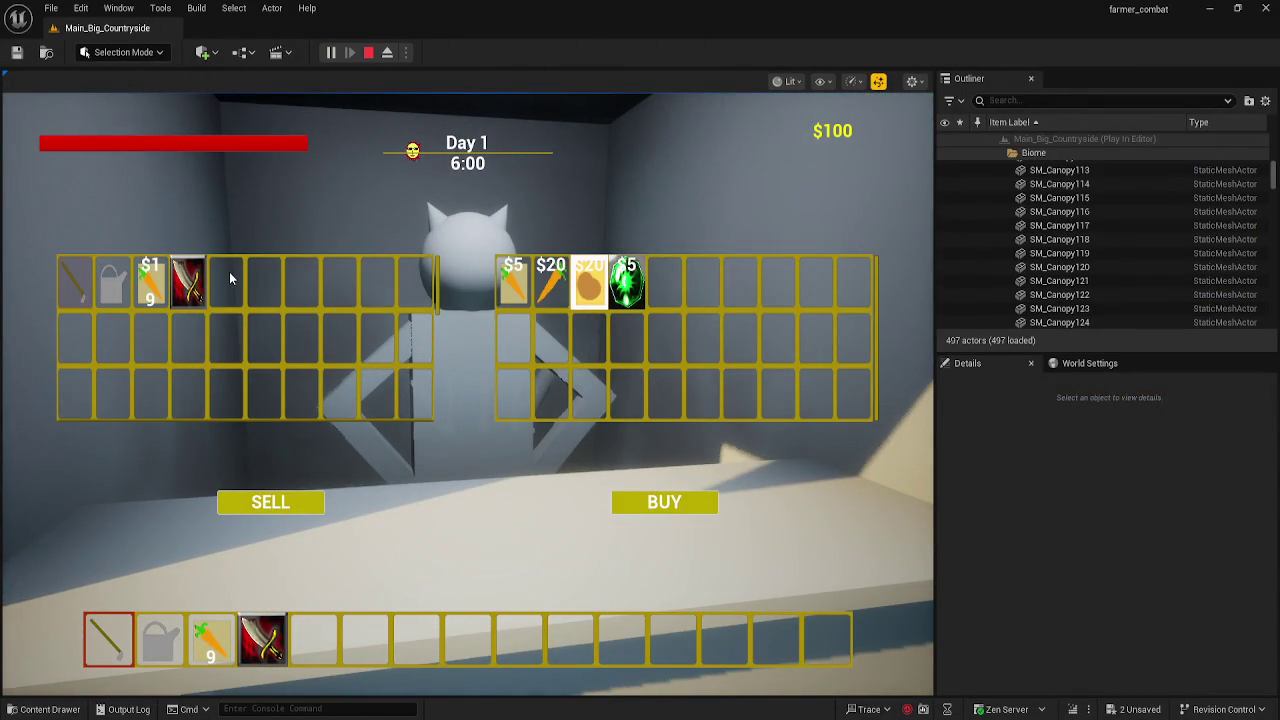
pyautogui.click(112, 285)
pyautogui.click(77, 288)
# - Close the shop screen, end the play test and frame the whole farm plot
pyautogui.click(425, 340)
pyautogui.scroll(2, 425, 335)
pyautogui.moveTo(437, 290)
pyautogui.mouseDown()
pyautogui.moveTo(440, 381)
pyautogui.moveTo(458, 293)
pyautogui.mouseUp()
pyautogui.scroll(-2, 446, 339)
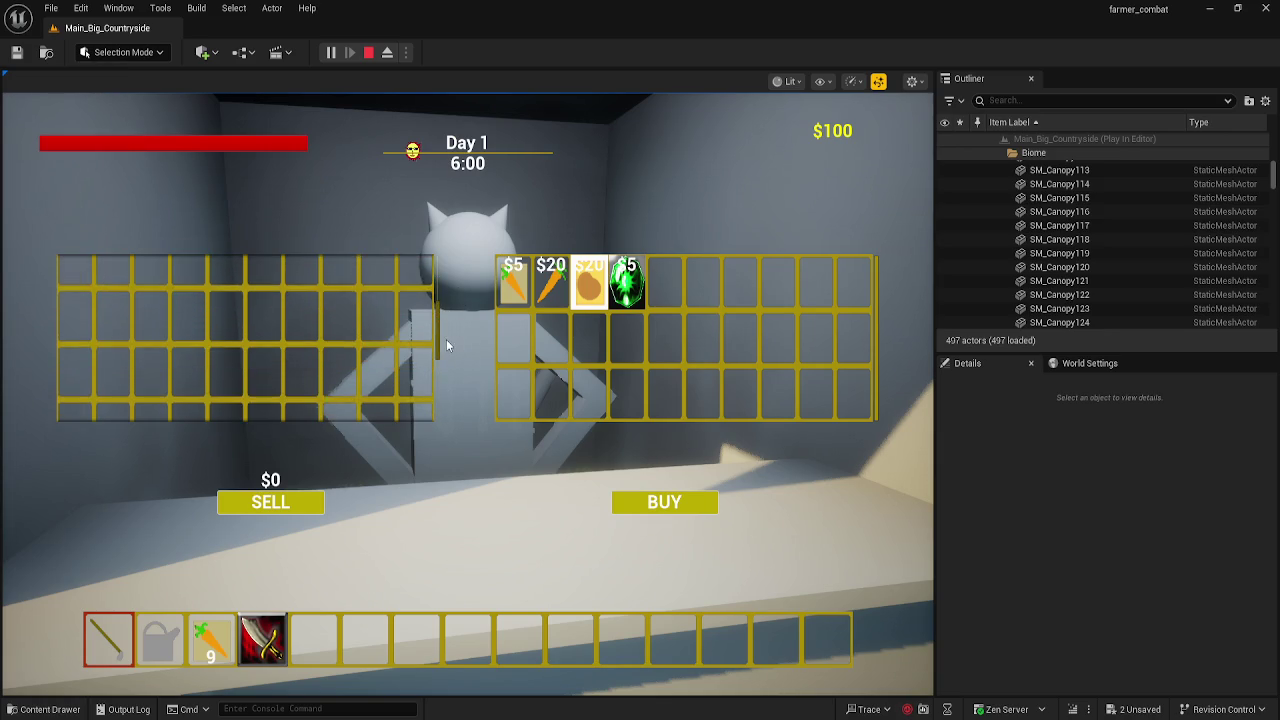
pyautogui.press('e')
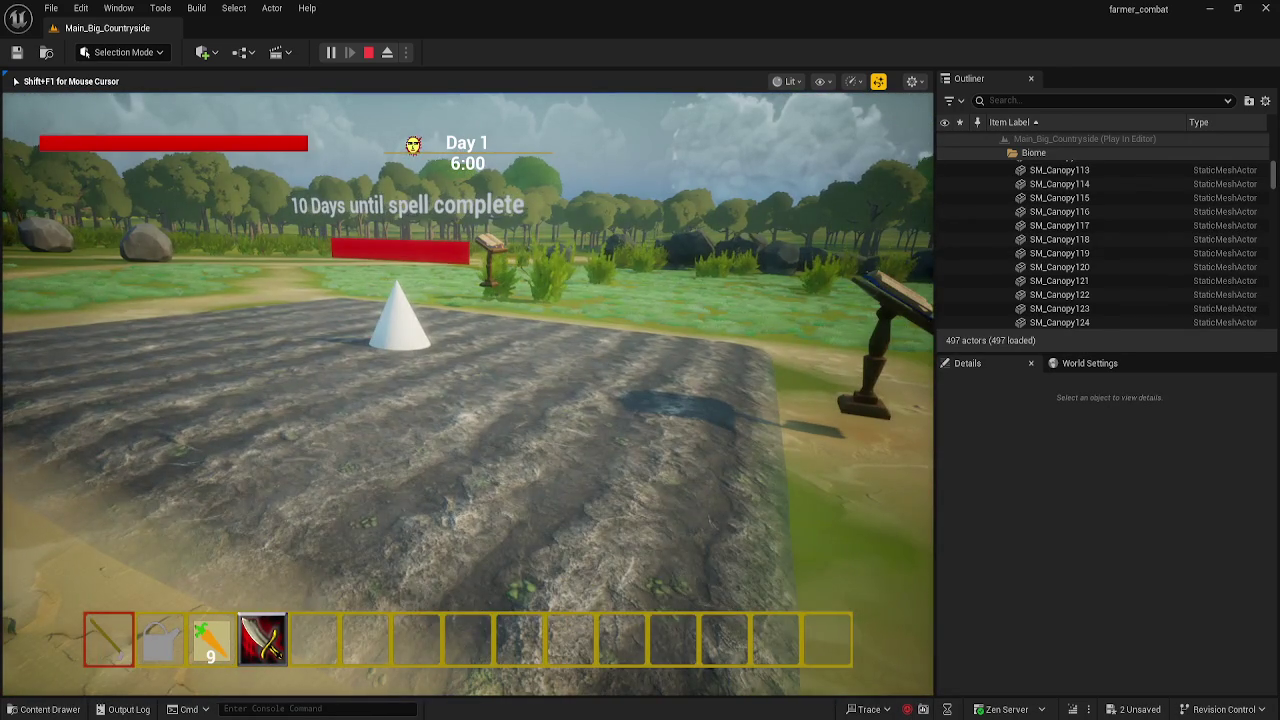
pyautogui.press('Escape')
pyautogui.press('f')
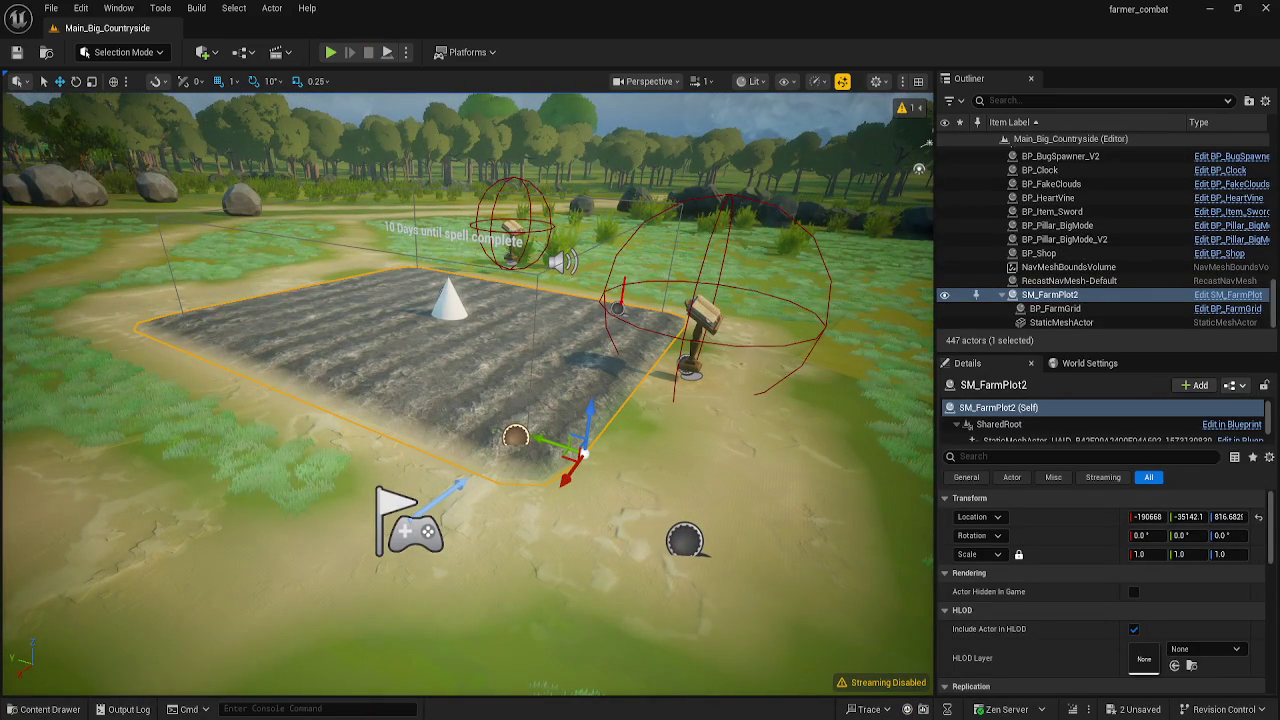
# - In the ST_BaseBug state tree, inspect the Look For Target state's properties
pyautogui.click(475, 668)
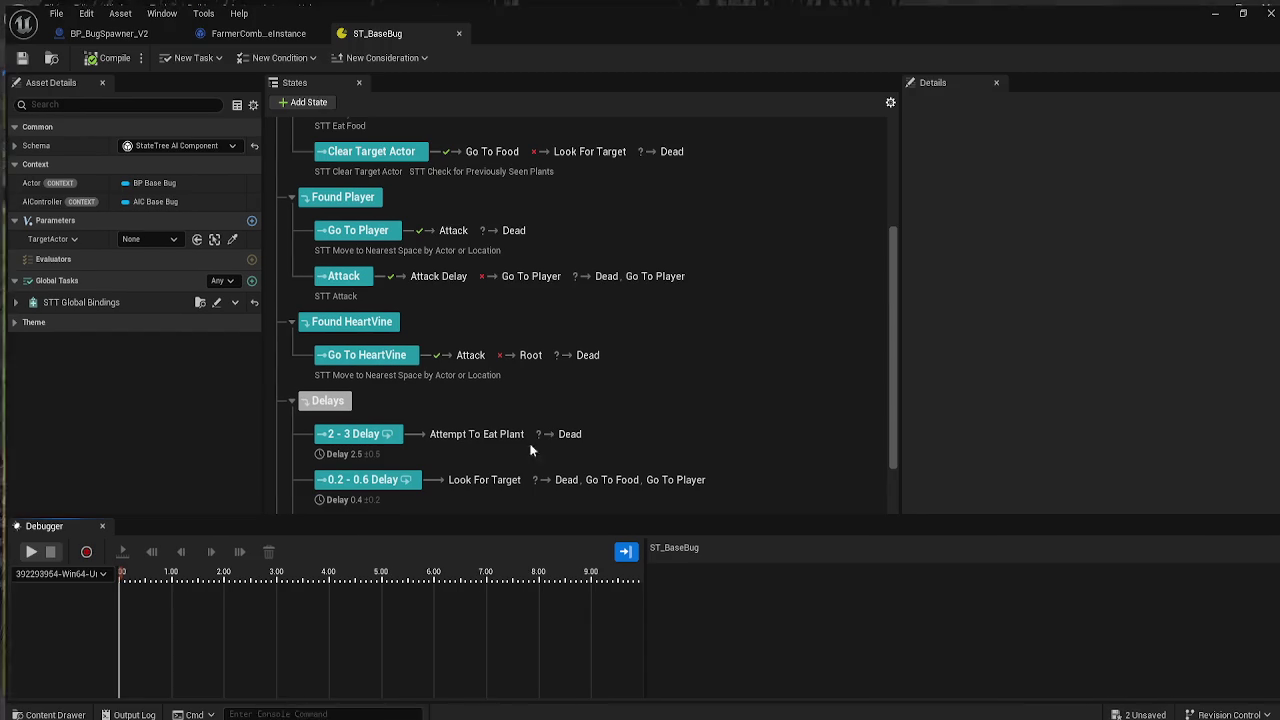
pyautogui.scroll(2, 557, 356)
pyautogui.scroll(-1, 457, 463)
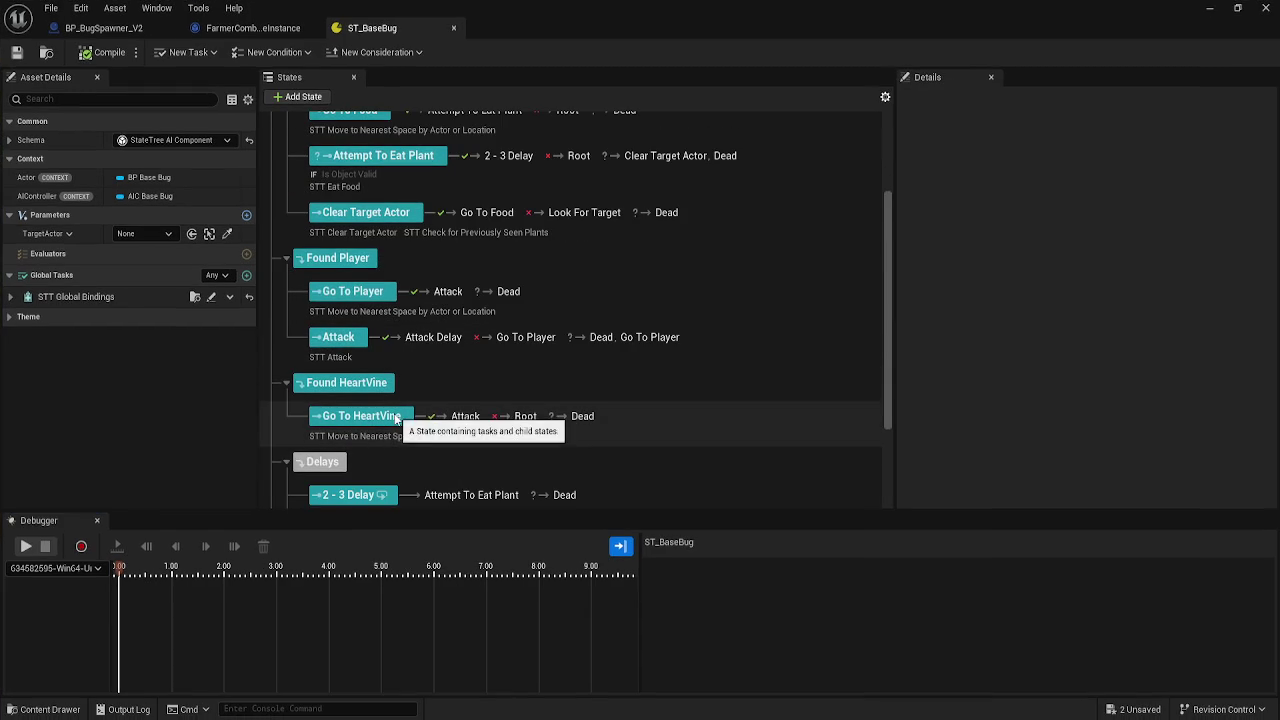
pyautogui.scroll(3, 381, 401)
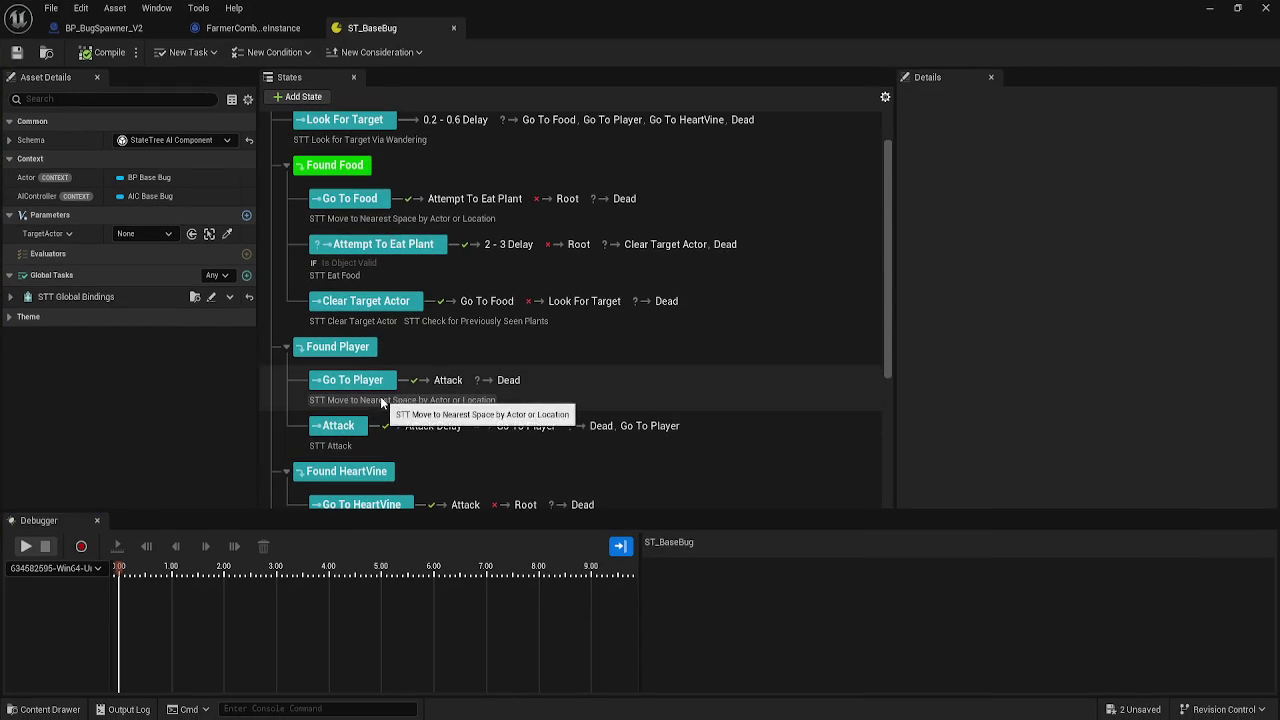
pyautogui.scroll(1, 492, 252)
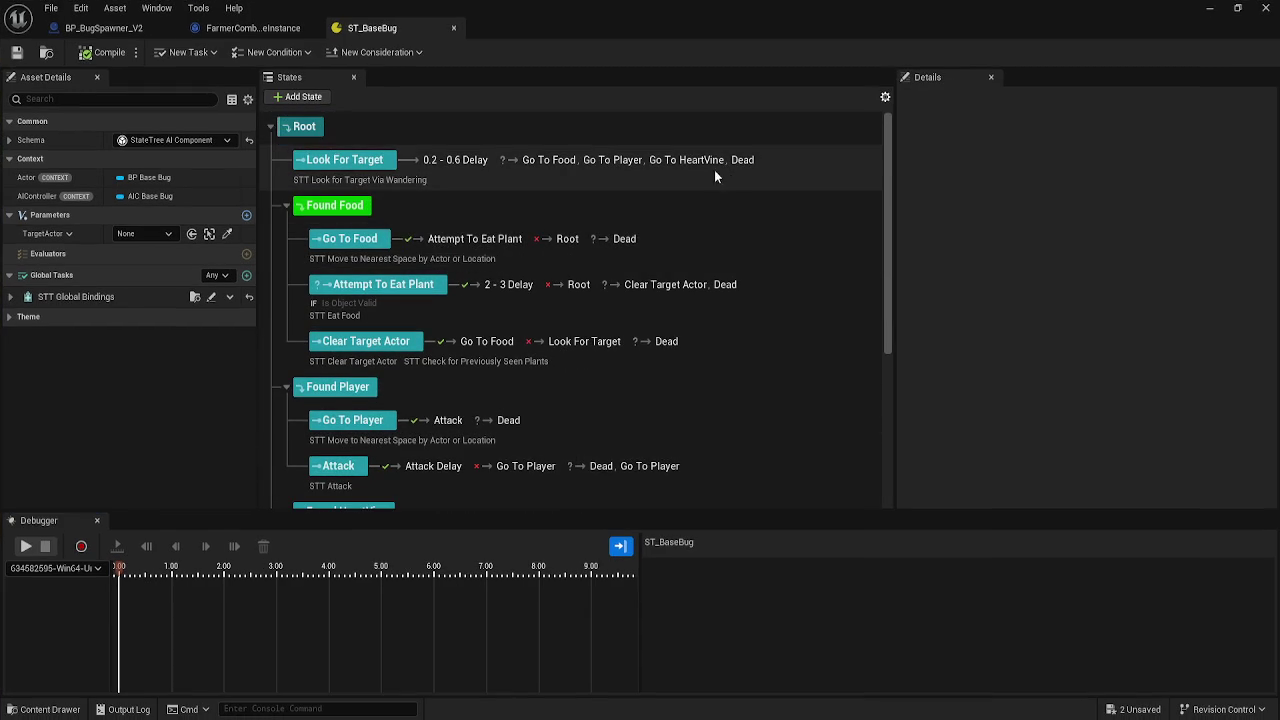
pyautogui.click(384, 159)
pyautogui.scroll(-1, 991, 294)
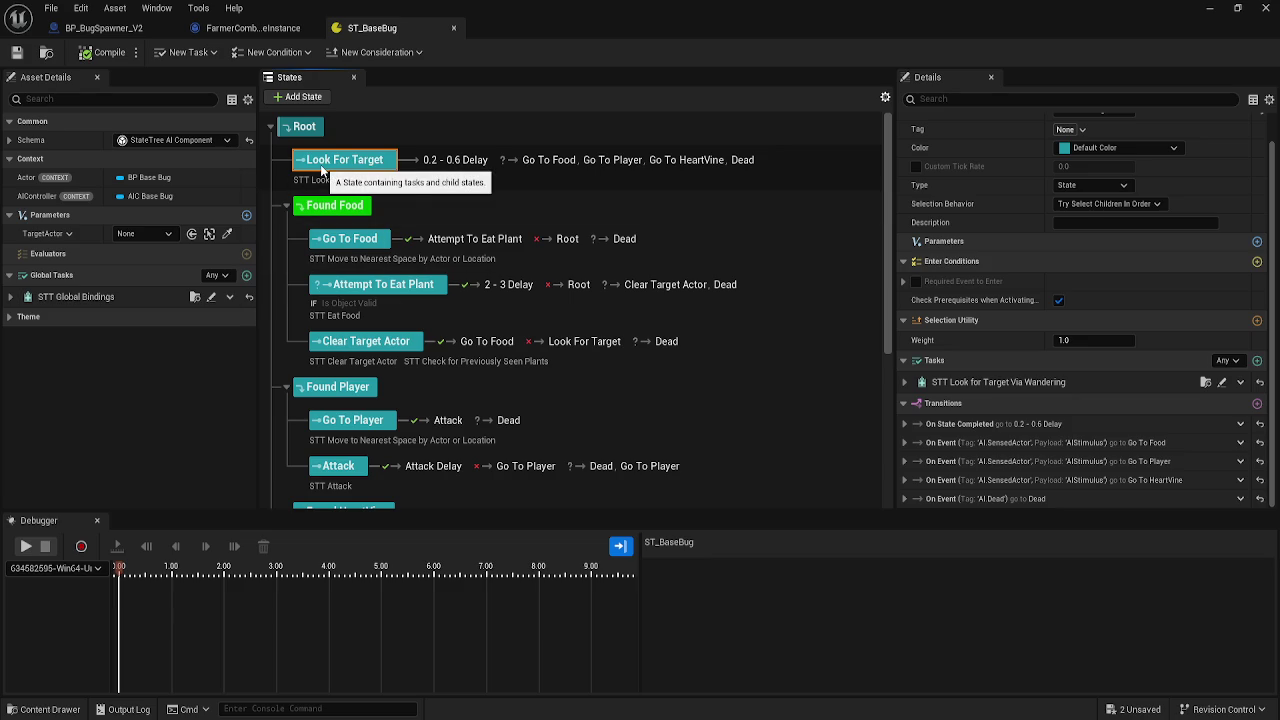
pyautogui.scroll(-4, 278, 380)
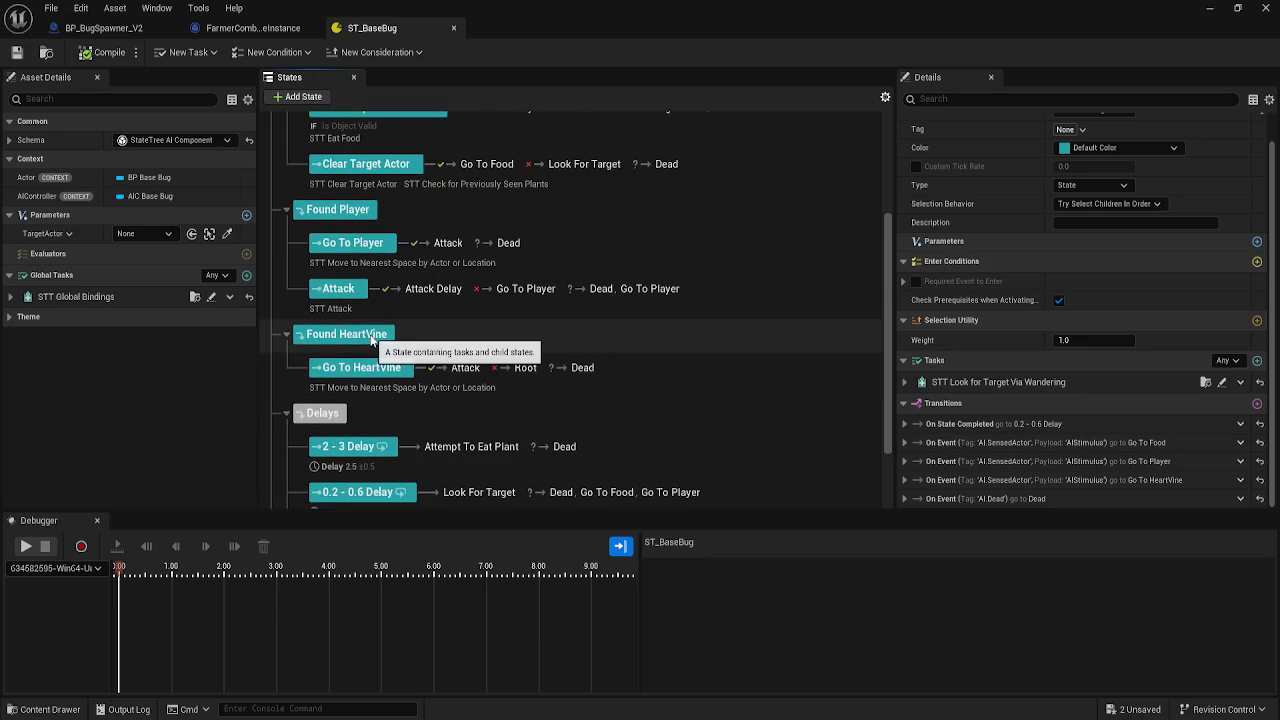
# - Add a Break on Enter breakpoint to Go To HeartVine and minimize the StateTree window
pyautogui.rightClick(370, 373)
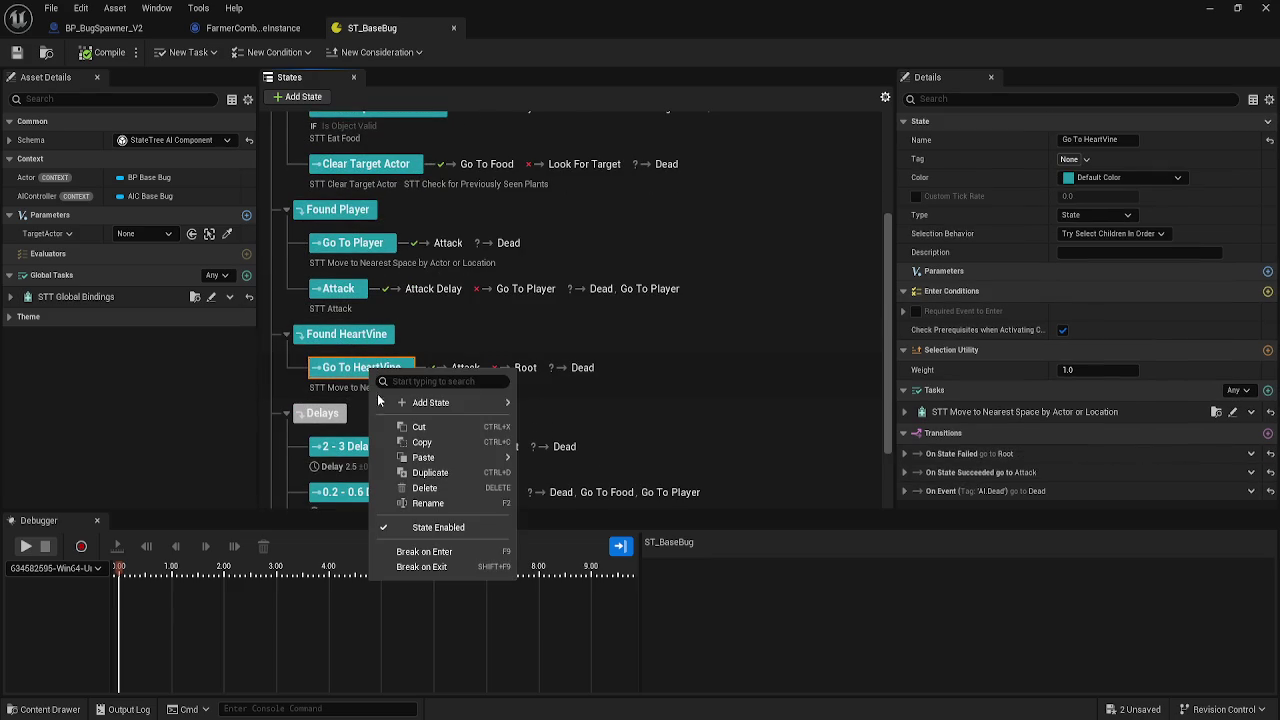
pyautogui.click(434, 556)
pyautogui.scroll(4, 359, 378)
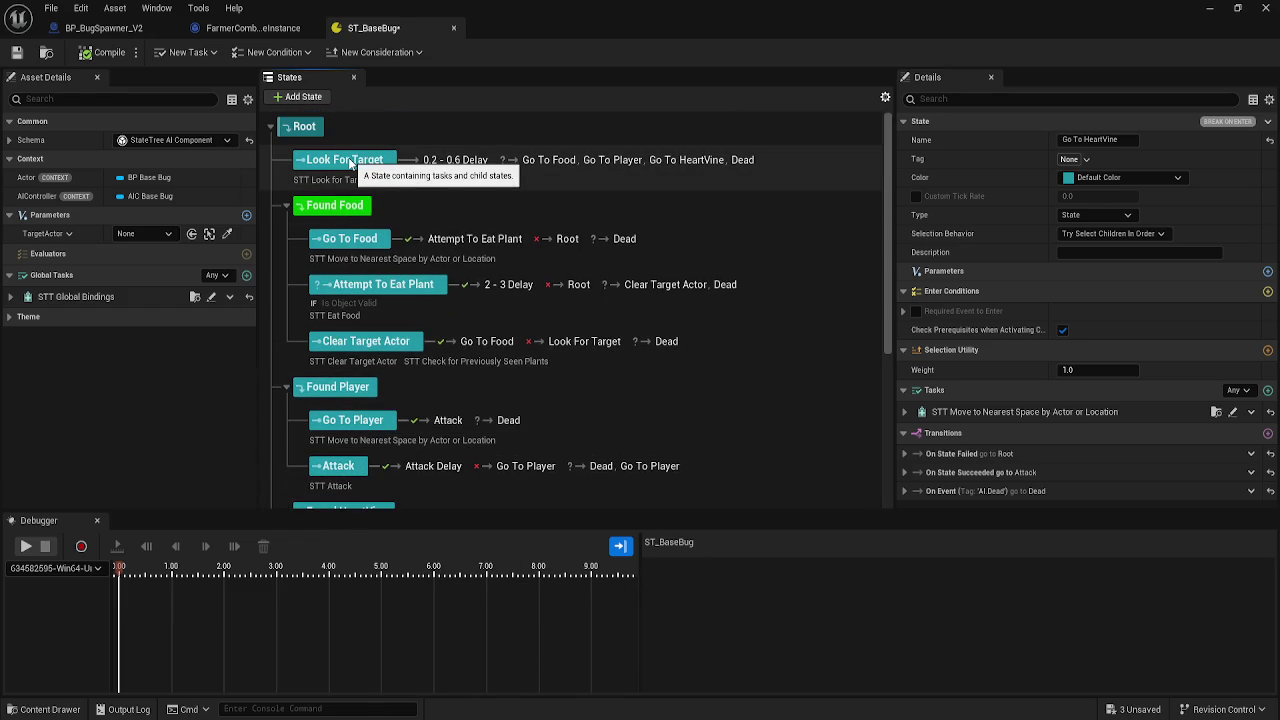
pyautogui.scroll(-4, 468, 376)
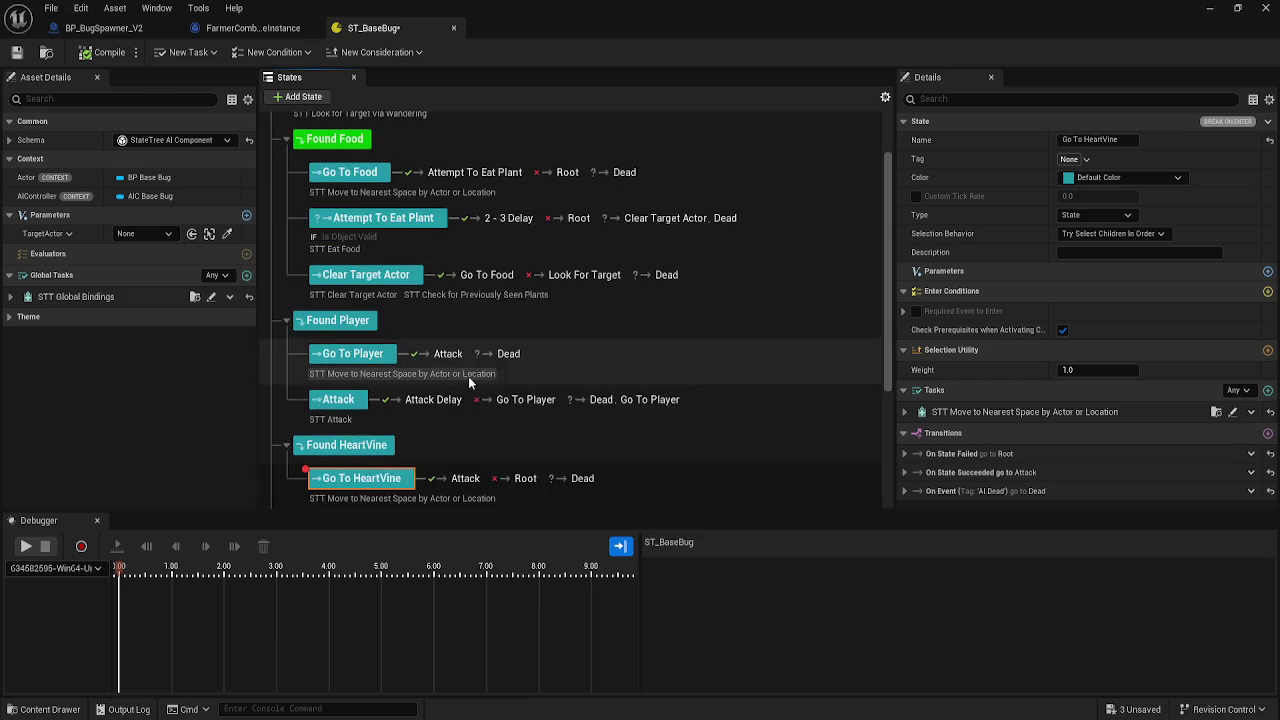
pyautogui.click(1209, 8)
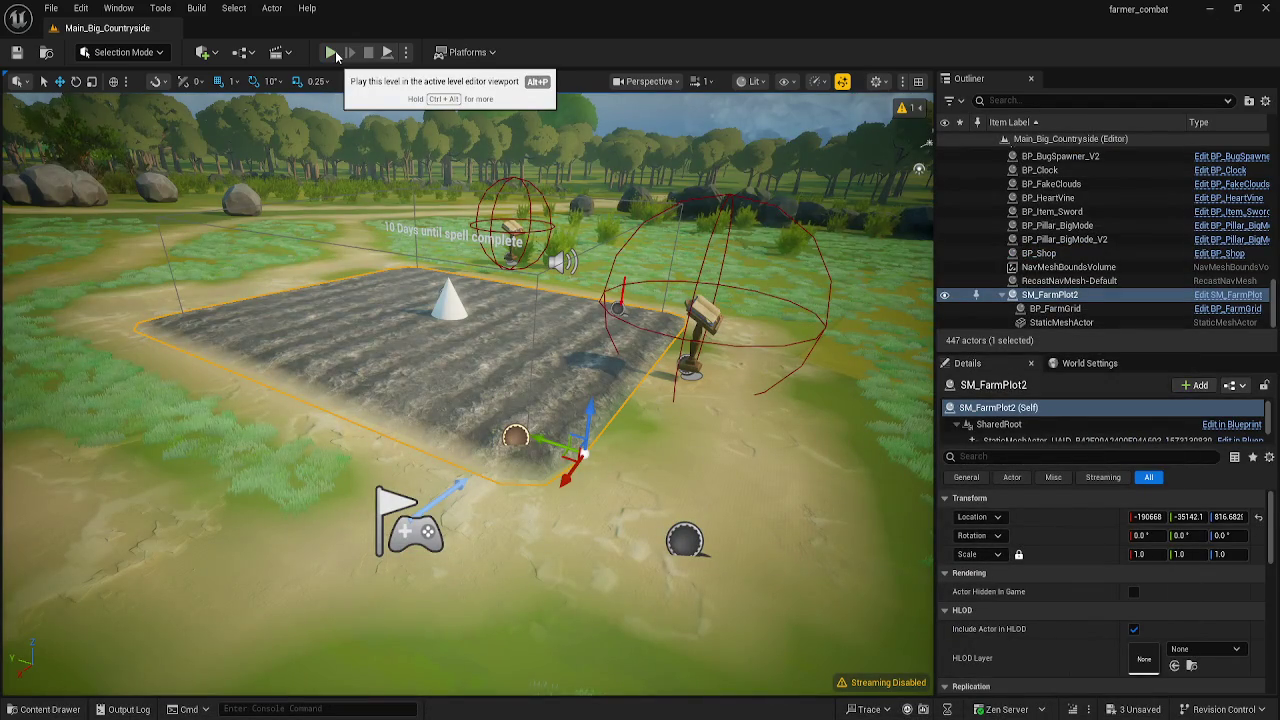
pyautogui.click(333, 53)
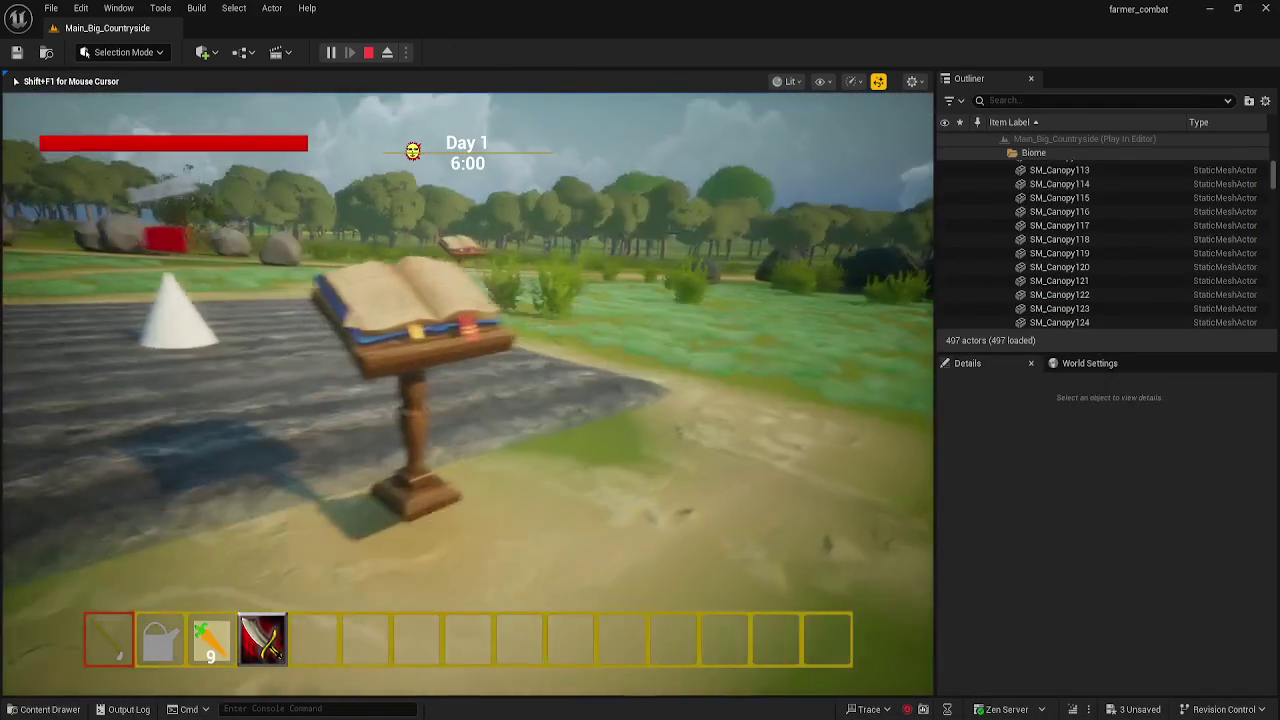
pyautogui.press('w')
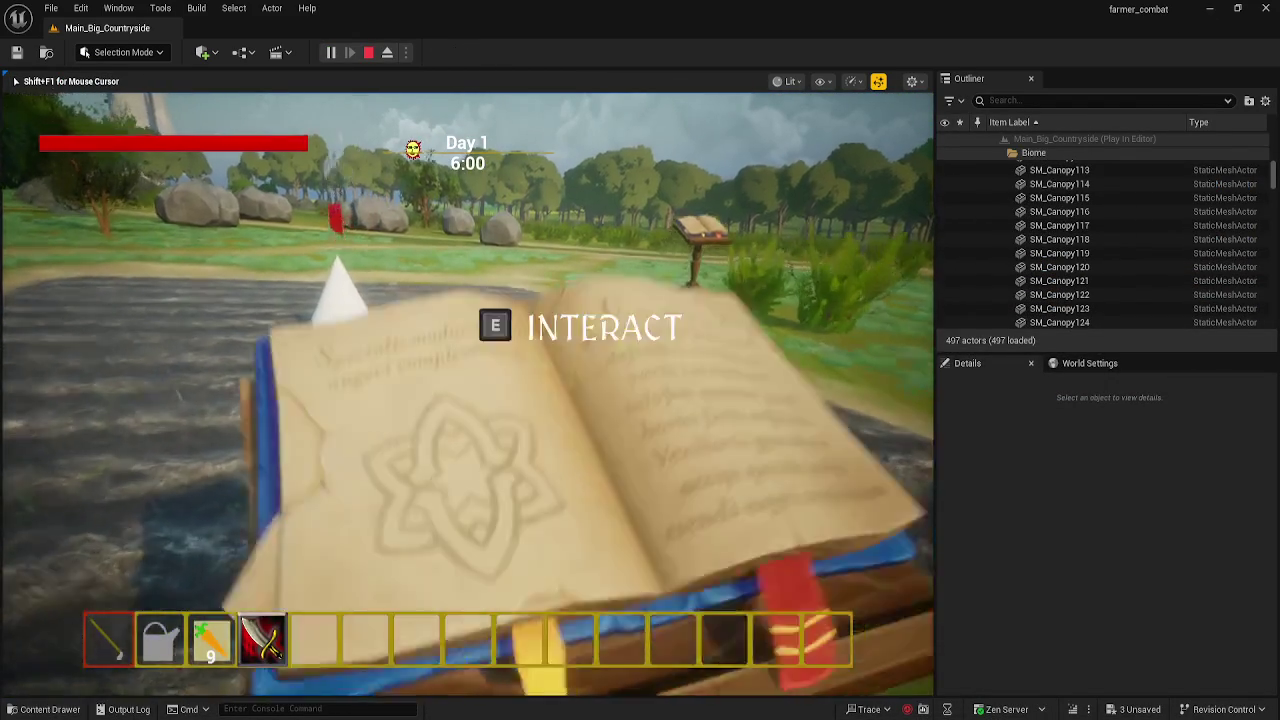
pyautogui.press('s')
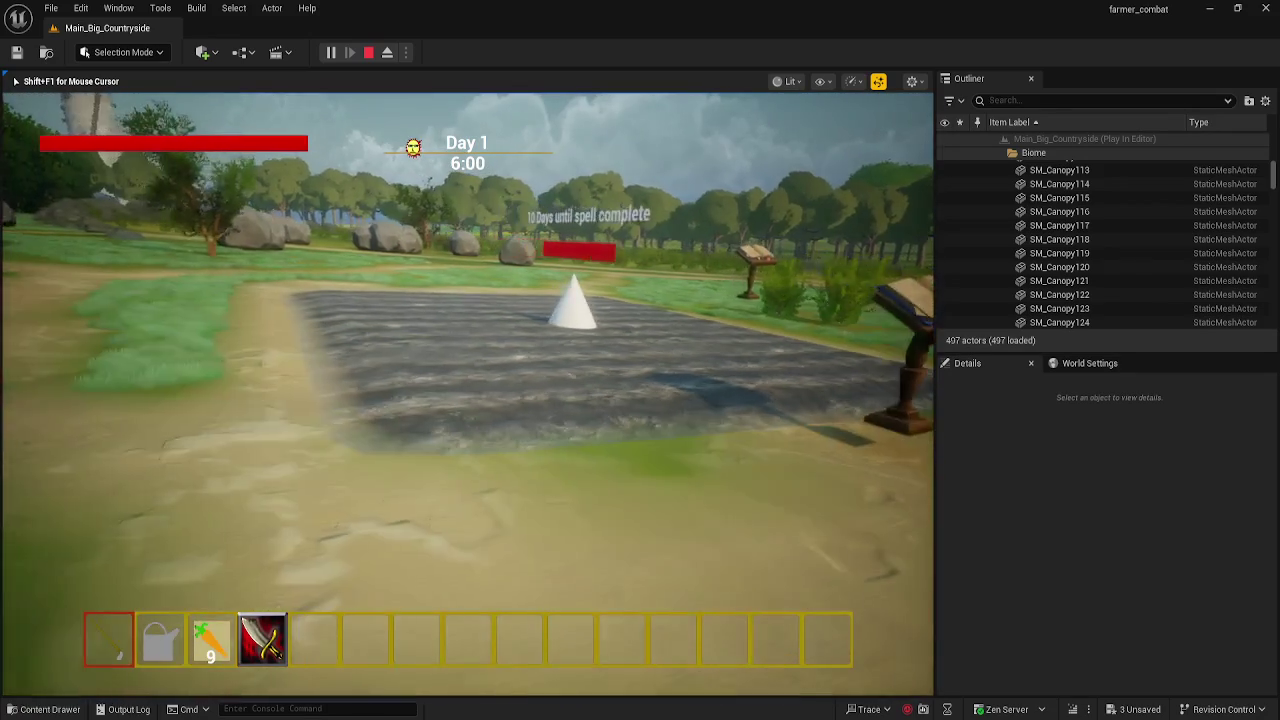
pyautogui.press('w')
pyautogui.click(467, 394)
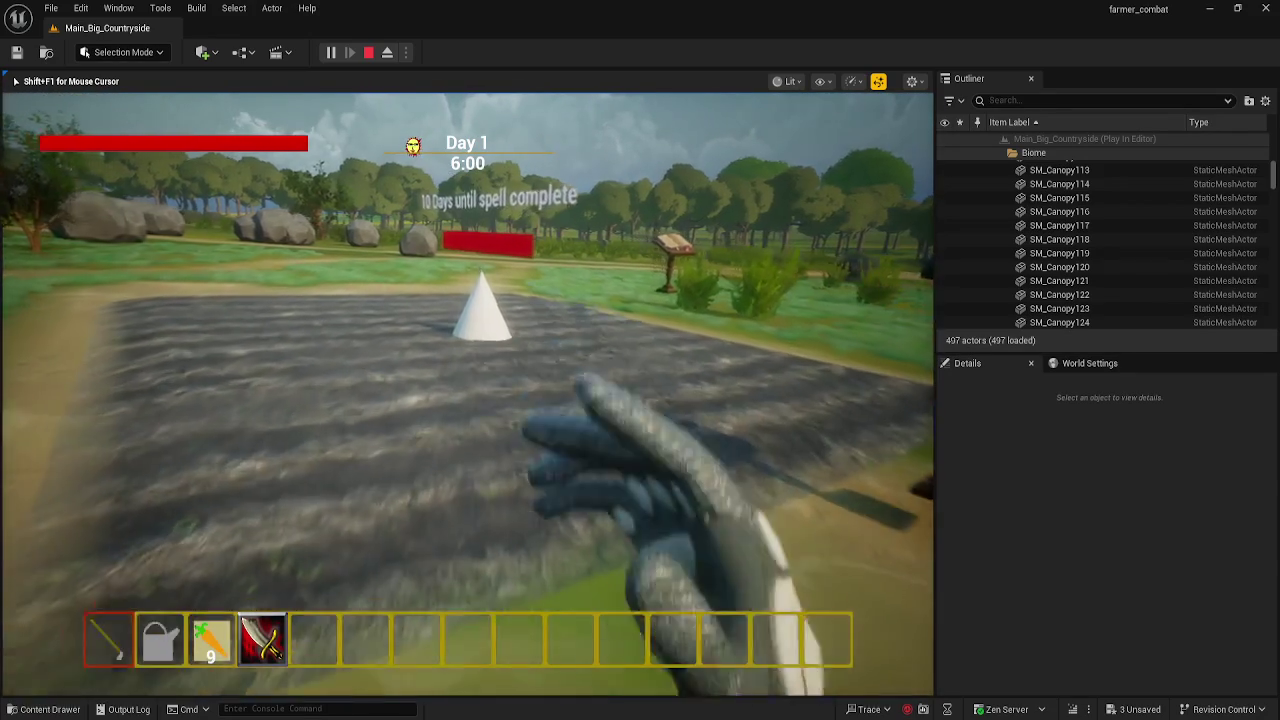
pyautogui.press('Escape')
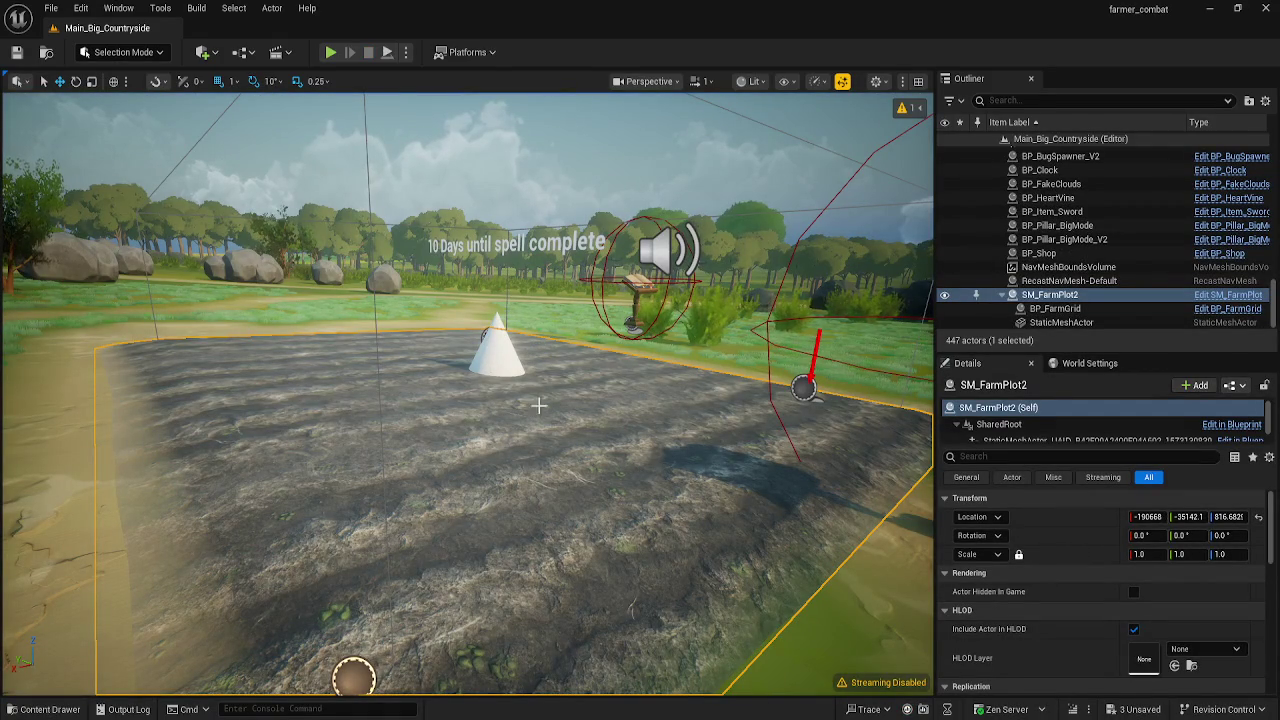
# - In the Content Drawer, go to Content > FirstPerson > Blueprints and open BP_FirstPersonCharacter
pyautogui.click(40, 709)
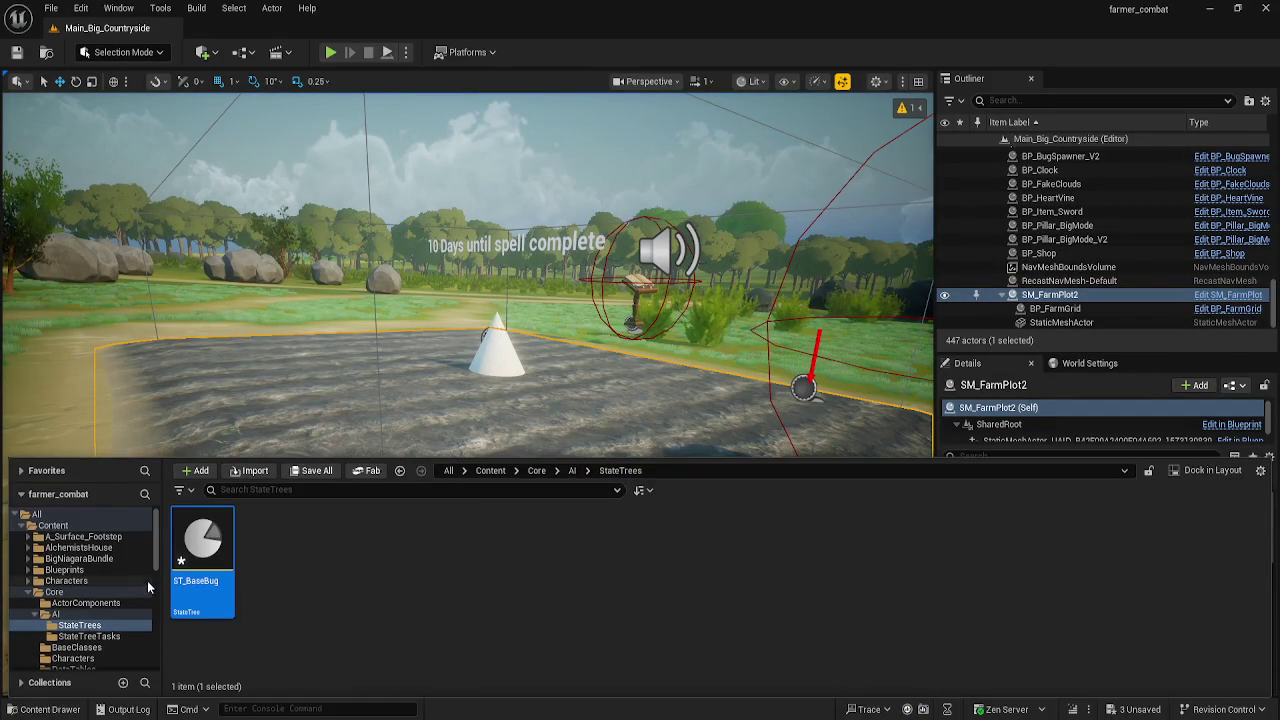
pyautogui.click(490, 470)
pyautogui.scroll(-1, 563, 545)
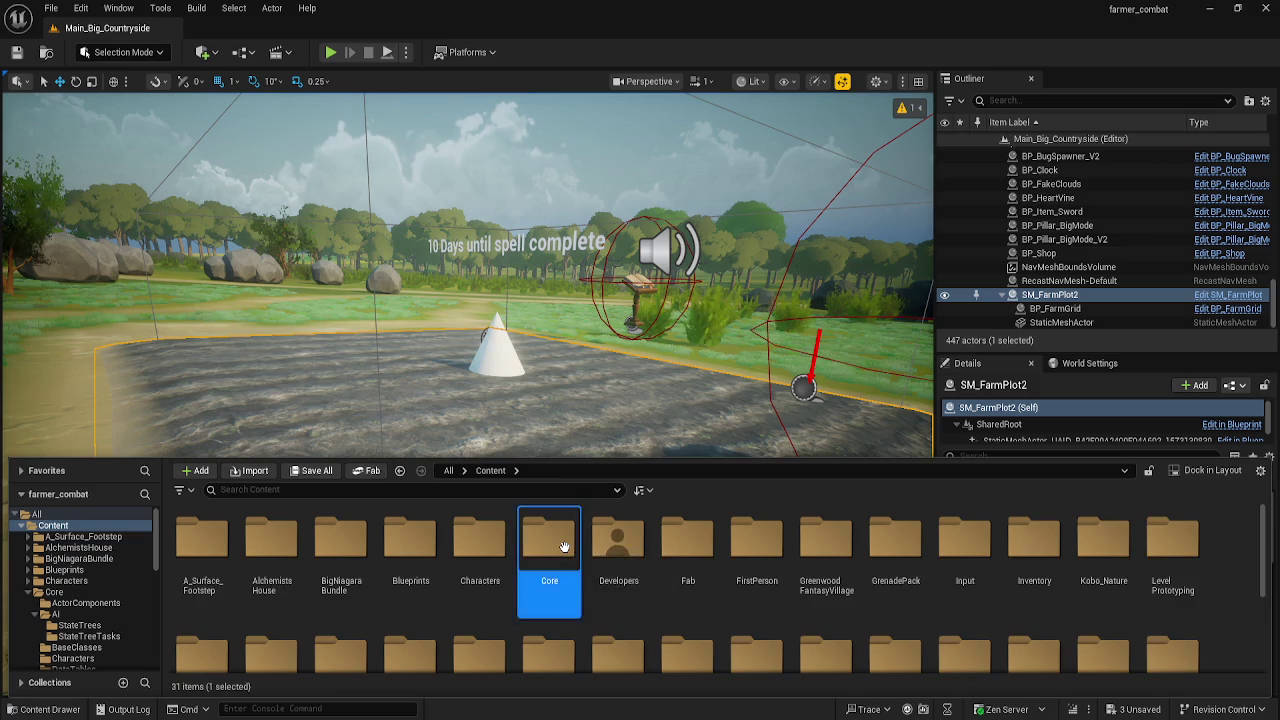
pyautogui.doubleClick(563, 545)
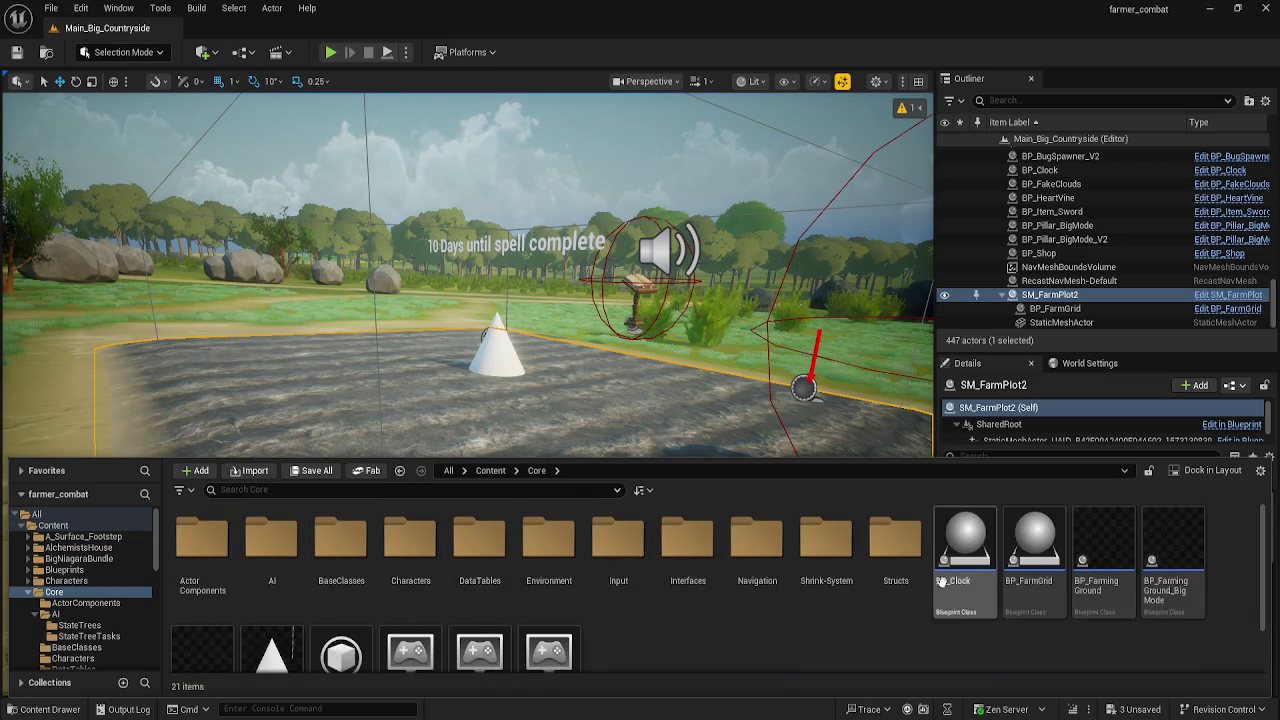
pyautogui.scroll(-1, 843, 622)
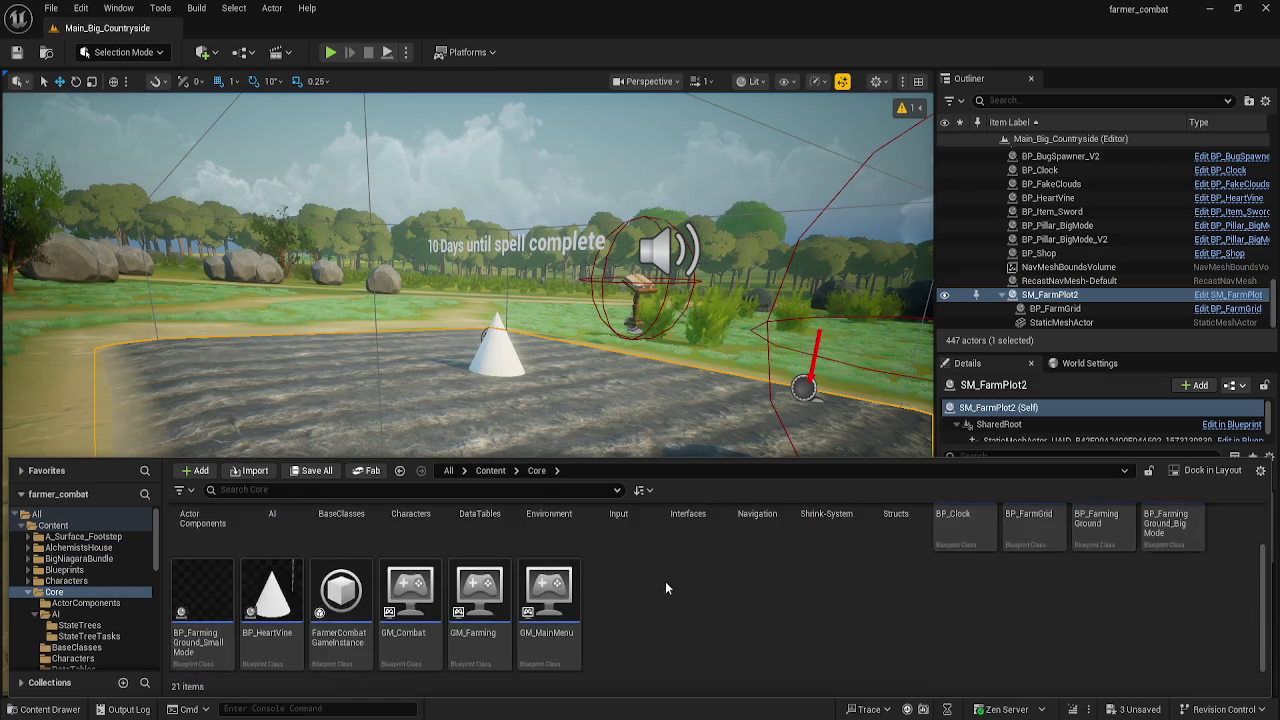
pyautogui.scroll(1, 665, 581)
pyautogui.click(491, 471)
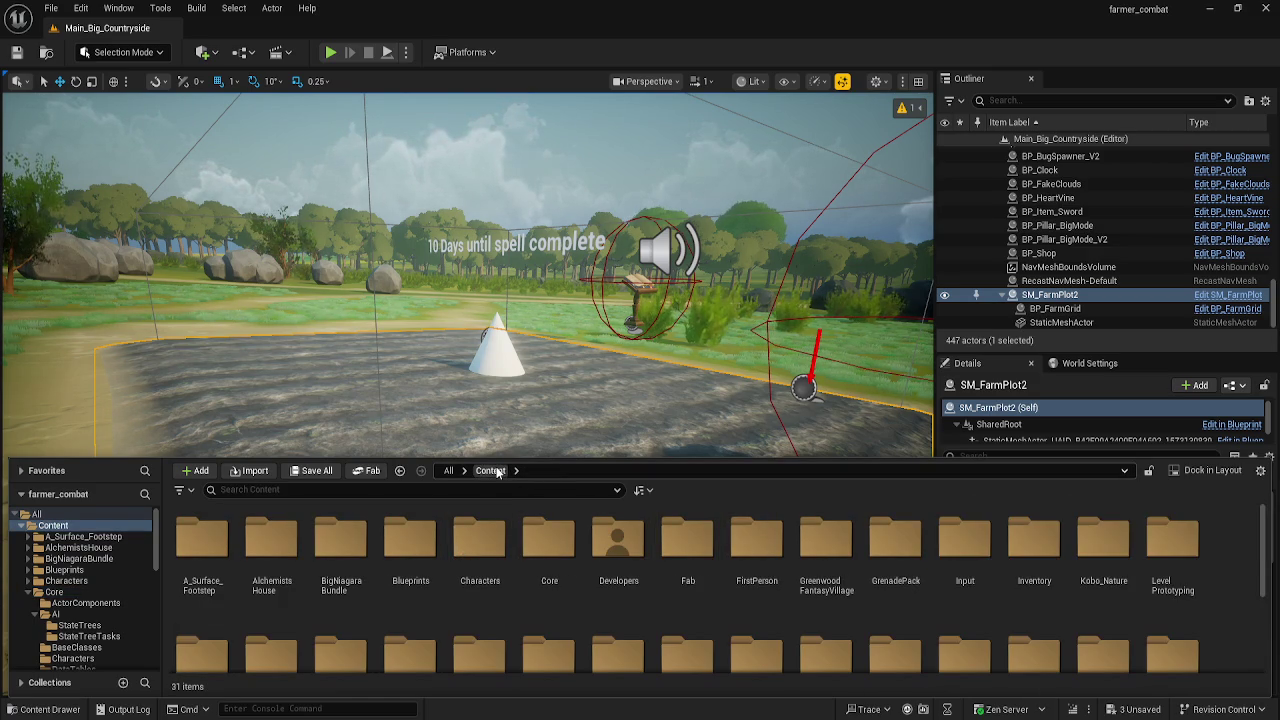
pyautogui.doubleClick(756, 548)
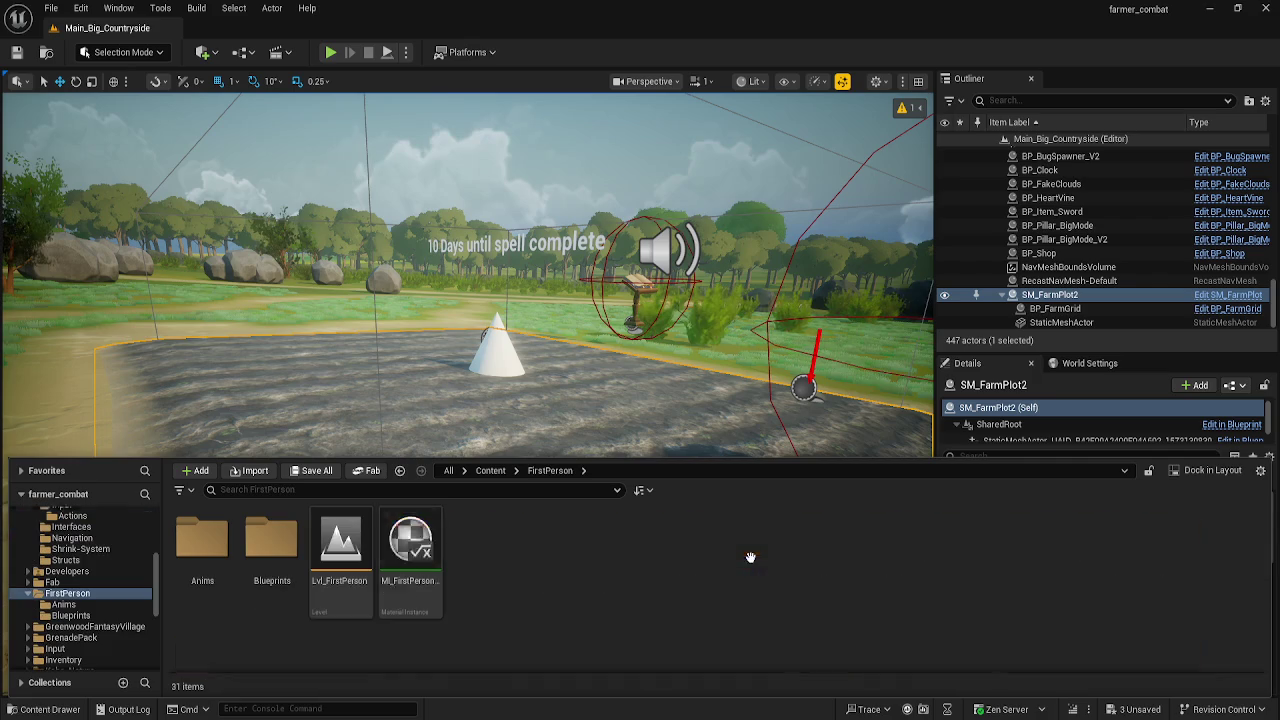
pyautogui.doubleClick(272, 560)
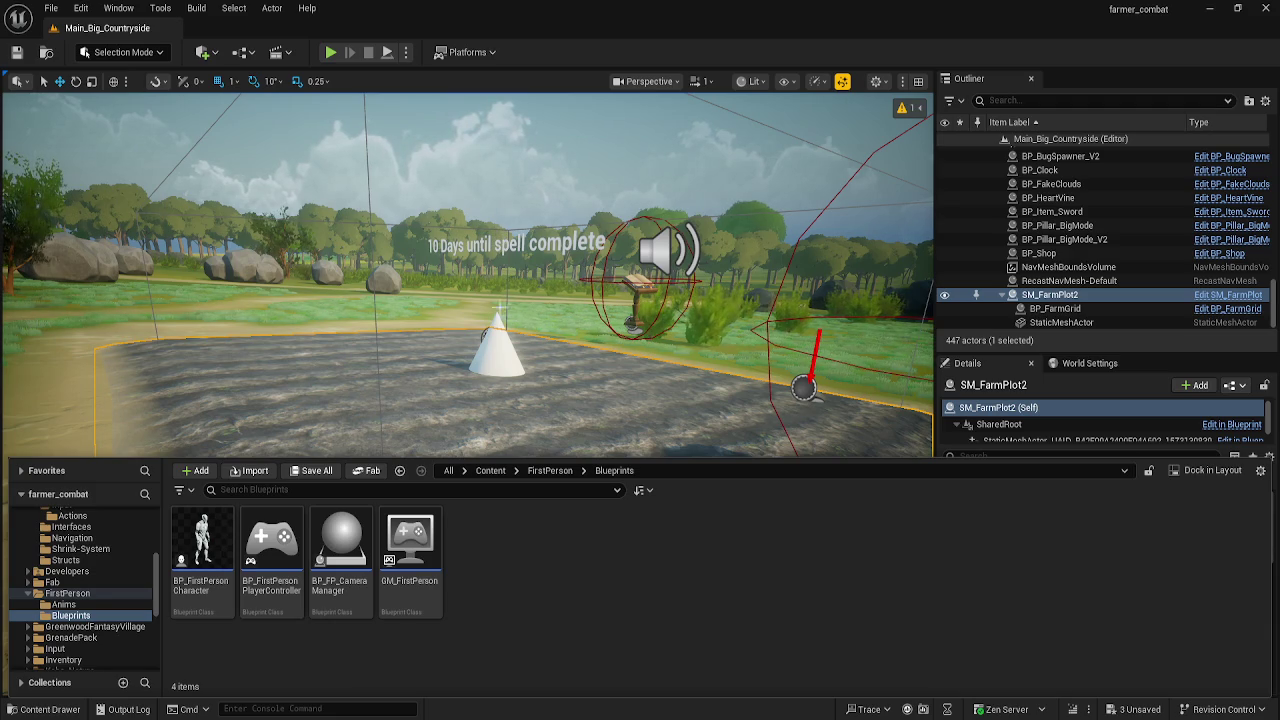
pyautogui.doubleClick(218, 570)
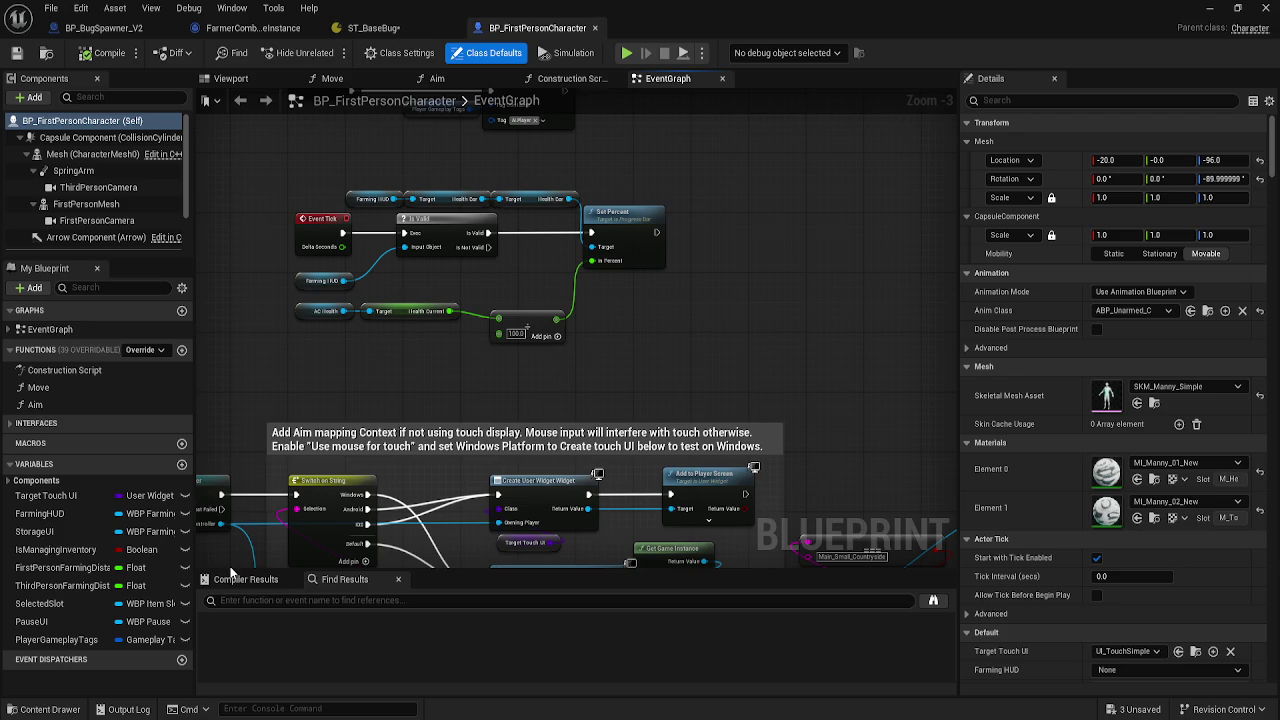
pyautogui.scroll(-4, 608, 300)
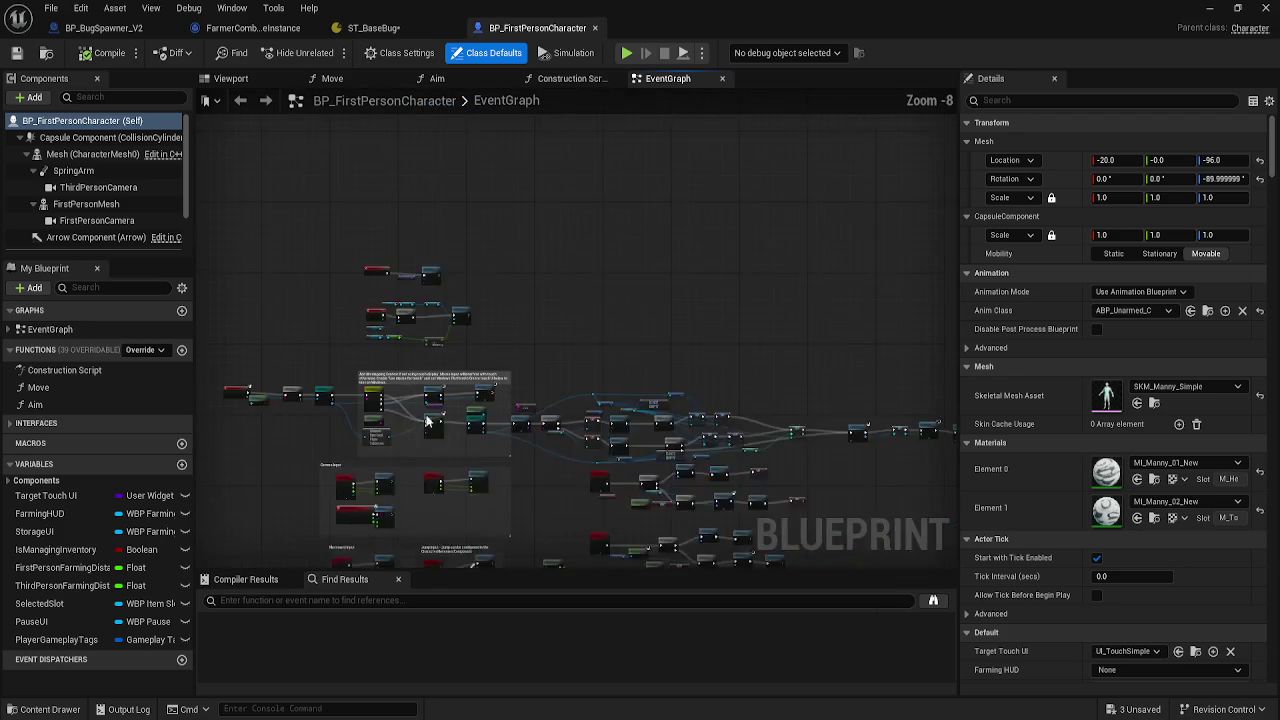
pyautogui.scroll(2, 486, 468)
pyautogui.scroll(4, 486, 468)
pyautogui.scroll(-3, 448, 296)
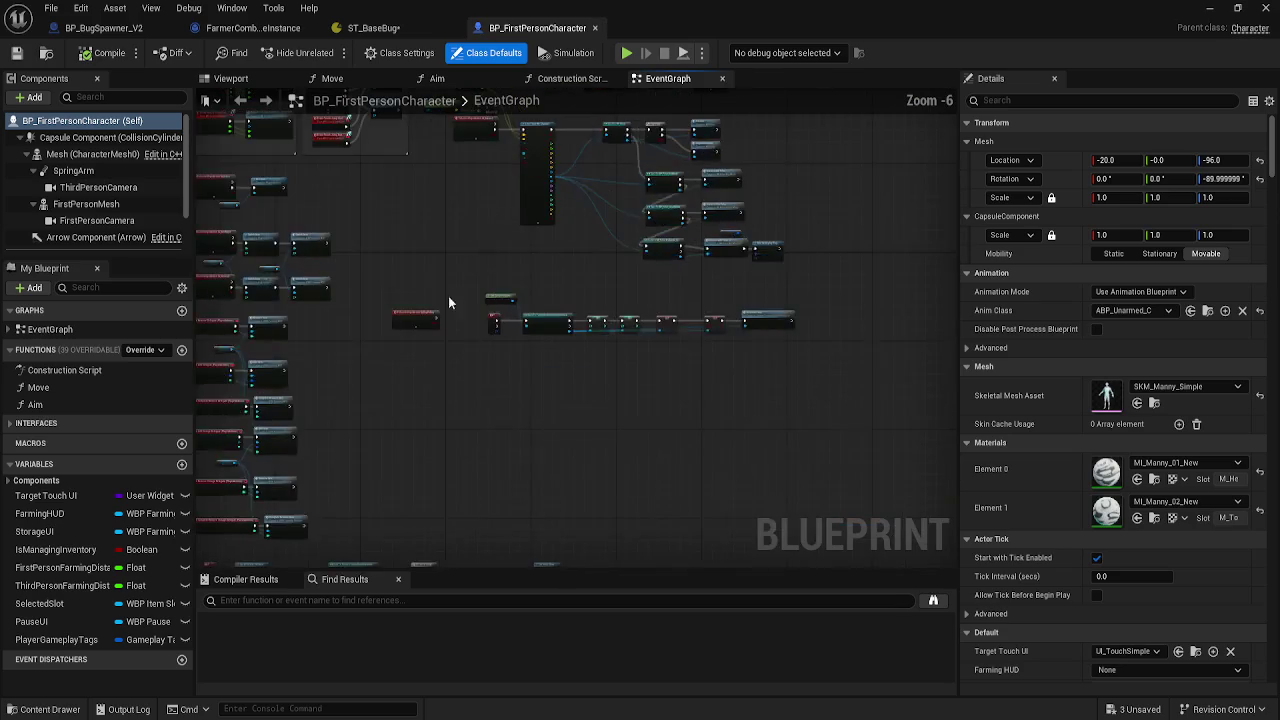
pyautogui.scroll(2, 546, 253)
pyautogui.moveTo(546, 253)
pyautogui.mouseDown()
pyautogui.moveTo(491, 291)
pyautogui.moveTo(387, 292)
pyautogui.moveTo(369, 334)
pyautogui.moveTo(332, 339)
pyautogui.mouseUp()
pyautogui.scroll(-1, 387, 292)
pyautogui.moveTo(561, 337)
pyautogui.mouseDown()
pyautogui.moveTo(477, 343)
pyautogui.moveTo(718, 347)
pyautogui.mouseUp()
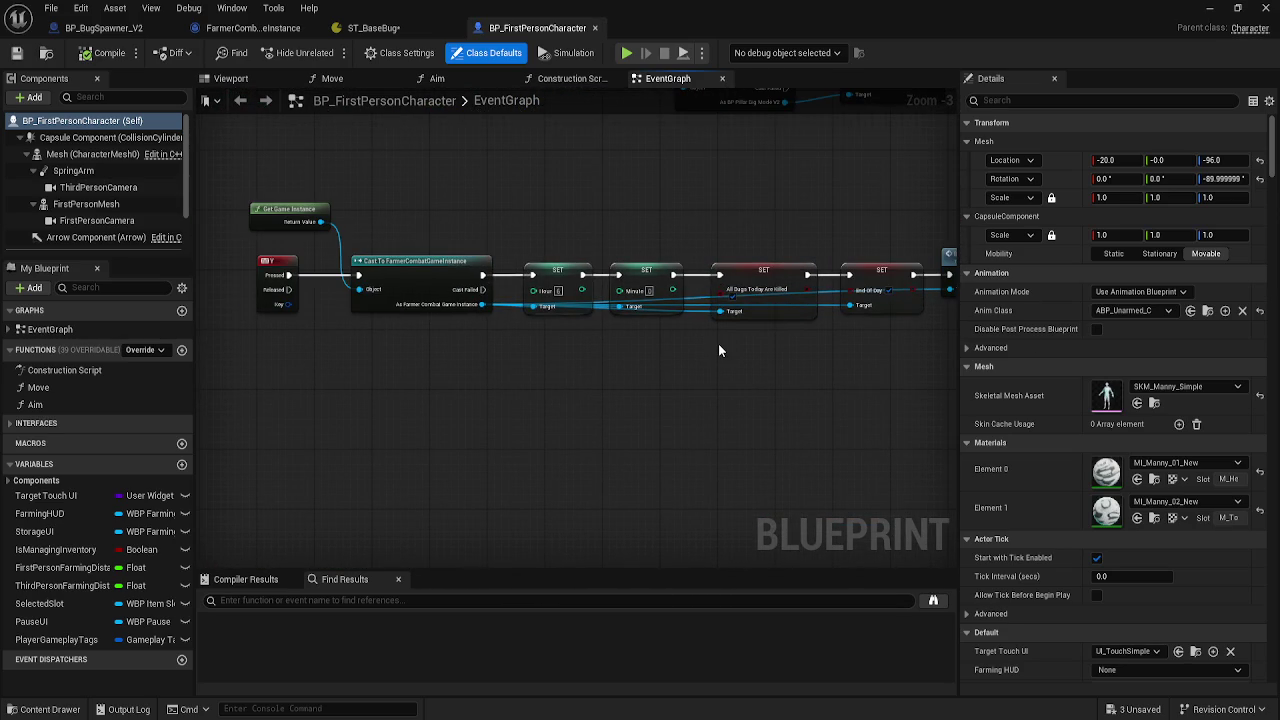
pyautogui.moveTo(572, 454)
pyautogui.mouseDown()
pyautogui.moveTo(687, 412)
pyautogui.moveTo(694, 320)
pyautogui.moveTo(577, 260)
pyautogui.moveTo(451, 263)
pyautogui.moveTo(481, 276)
pyautogui.mouseUp()
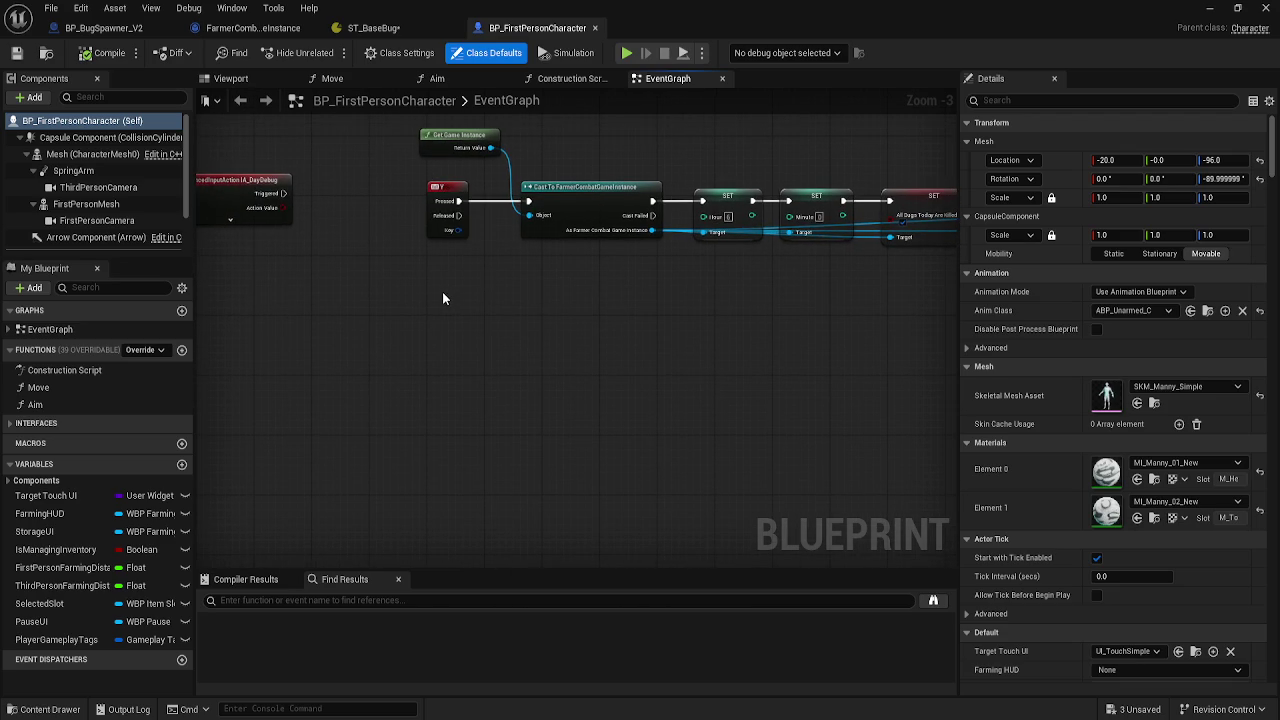
pyautogui.moveTo(669, 263); pyautogui.dragTo(256, 286)
pyautogui.moveTo(258, 382); pyautogui.dragTo(643, 391)
pyautogui.click(104, 28)
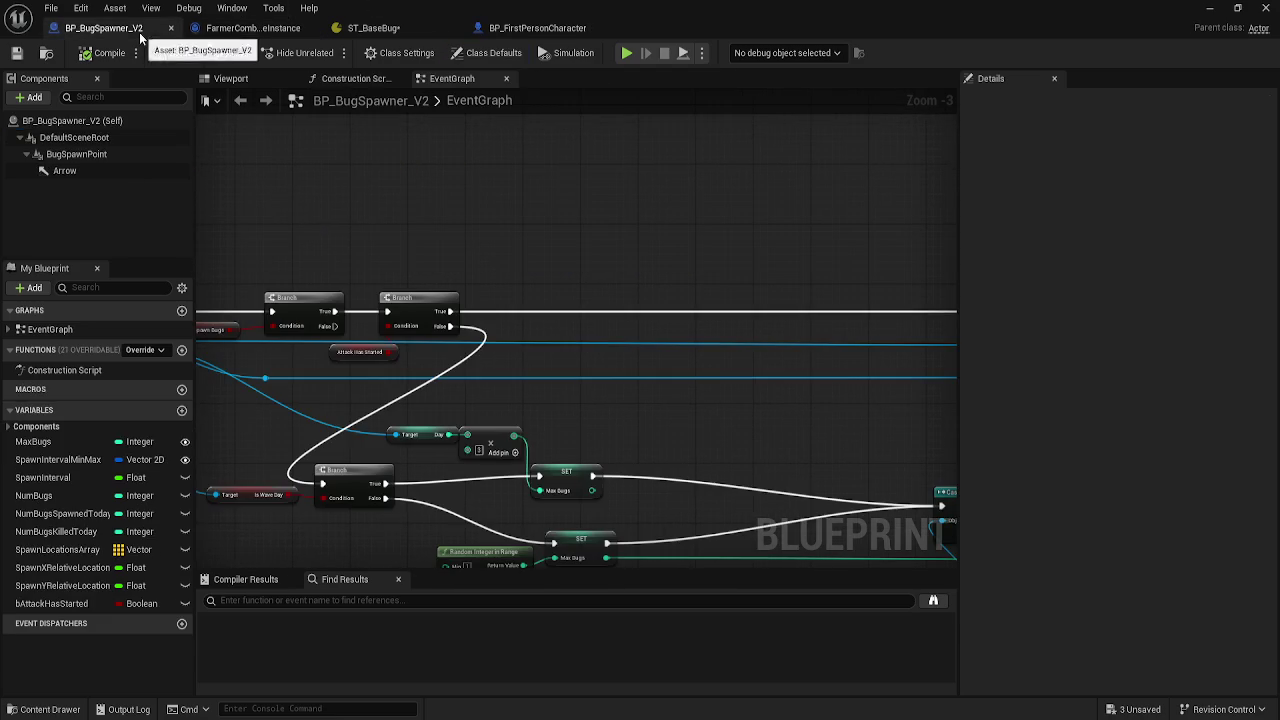
pyautogui.moveTo(381, 207)
pyautogui.mouseDown()
pyautogui.moveTo(624, 194)
pyautogui.moveTo(504, 201)
pyautogui.mouseUp()
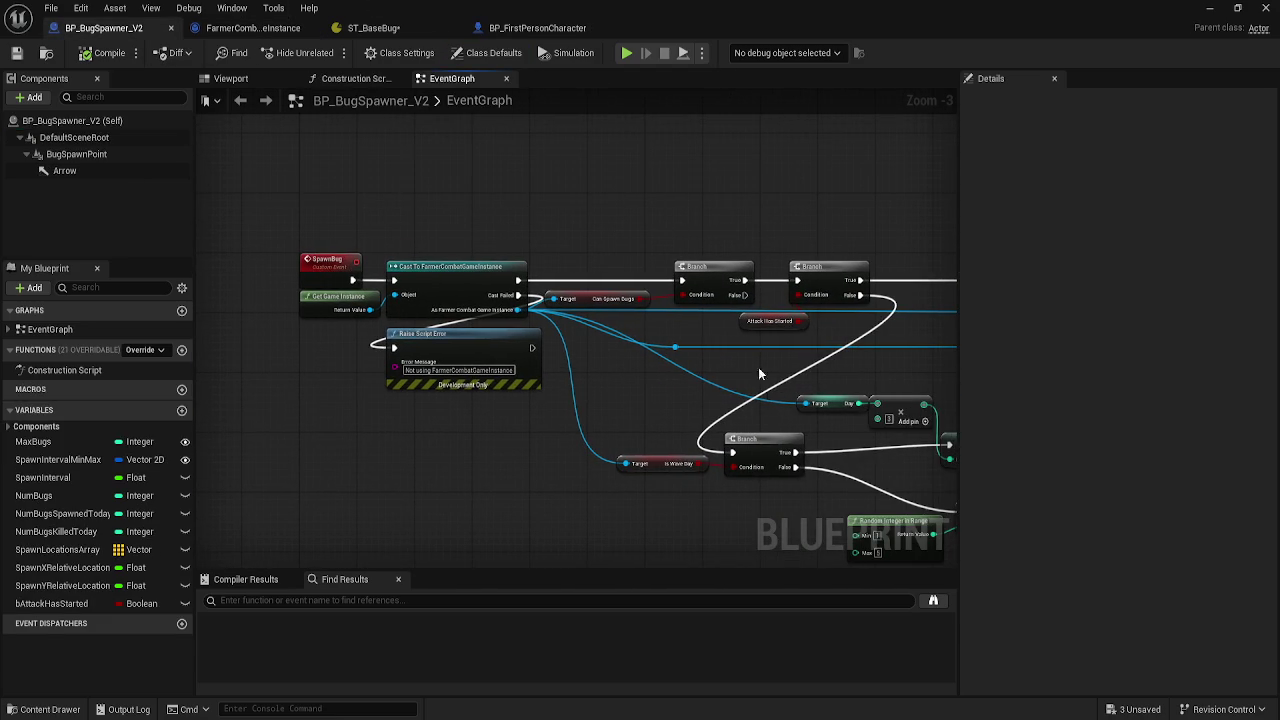
pyautogui.scroll(-1, 768, 394)
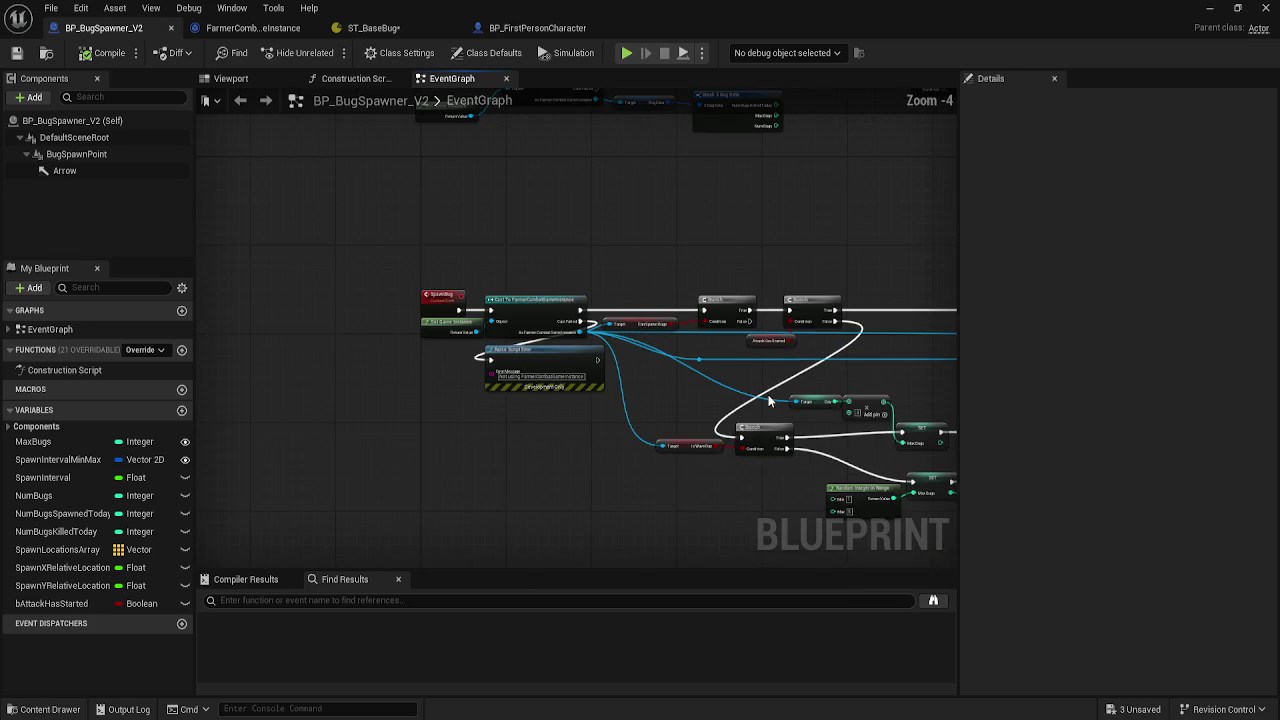
pyautogui.moveTo(768, 394); pyautogui.dragTo(672, 384)
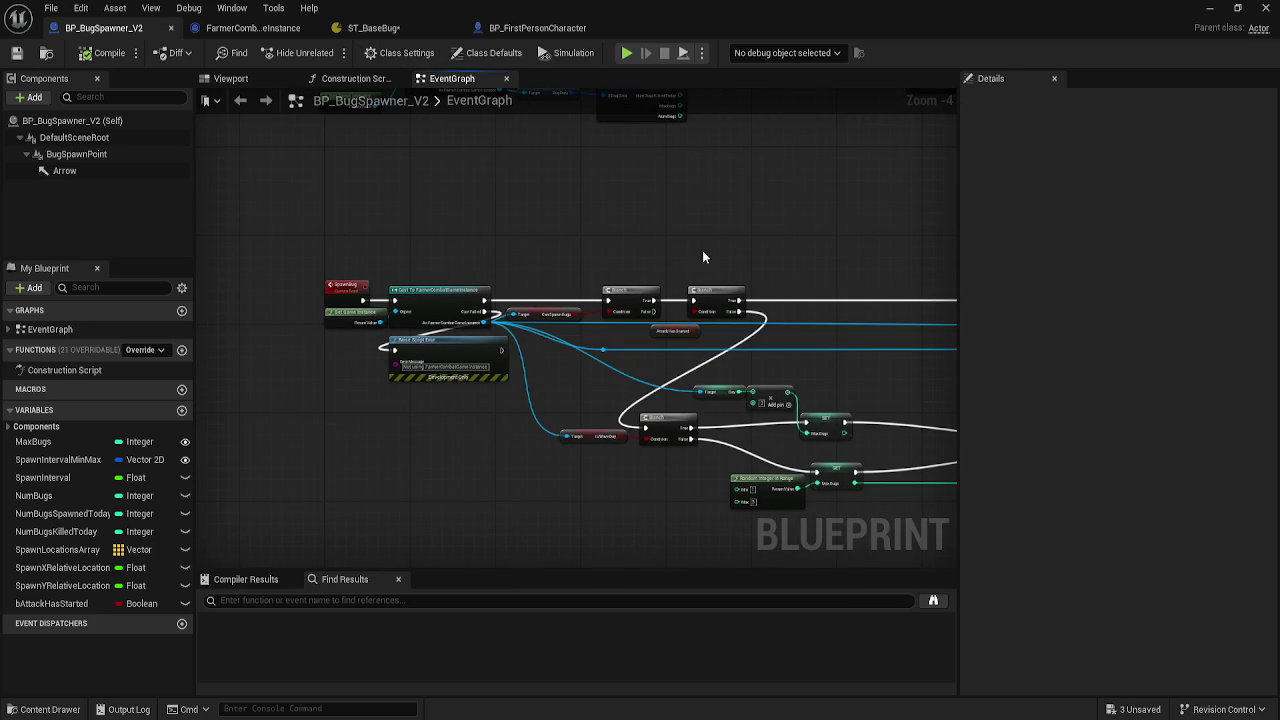
pyautogui.moveTo(768, 247)
pyautogui.mouseDown()
pyautogui.moveTo(376, 237)
pyautogui.moveTo(586, 214)
pyautogui.moveTo(431, 223)
pyautogui.moveTo(534, 378)
pyautogui.moveTo(466, 391)
pyautogui.moveTo(336, 369)
pyautogui.moveTo(409, 180)
pyautogui.moveTo(620, 223)
pyautogui.moveTo(783, 220)
pyautogui.moveTo(679, 225)
pyautogui.moveTo(520, 205)
pyautogui.moveTo(477, 159)
pyautogui.moveTo(641, 121)
pyautogui.mouseUp()
pyautogui.click(547, 27)
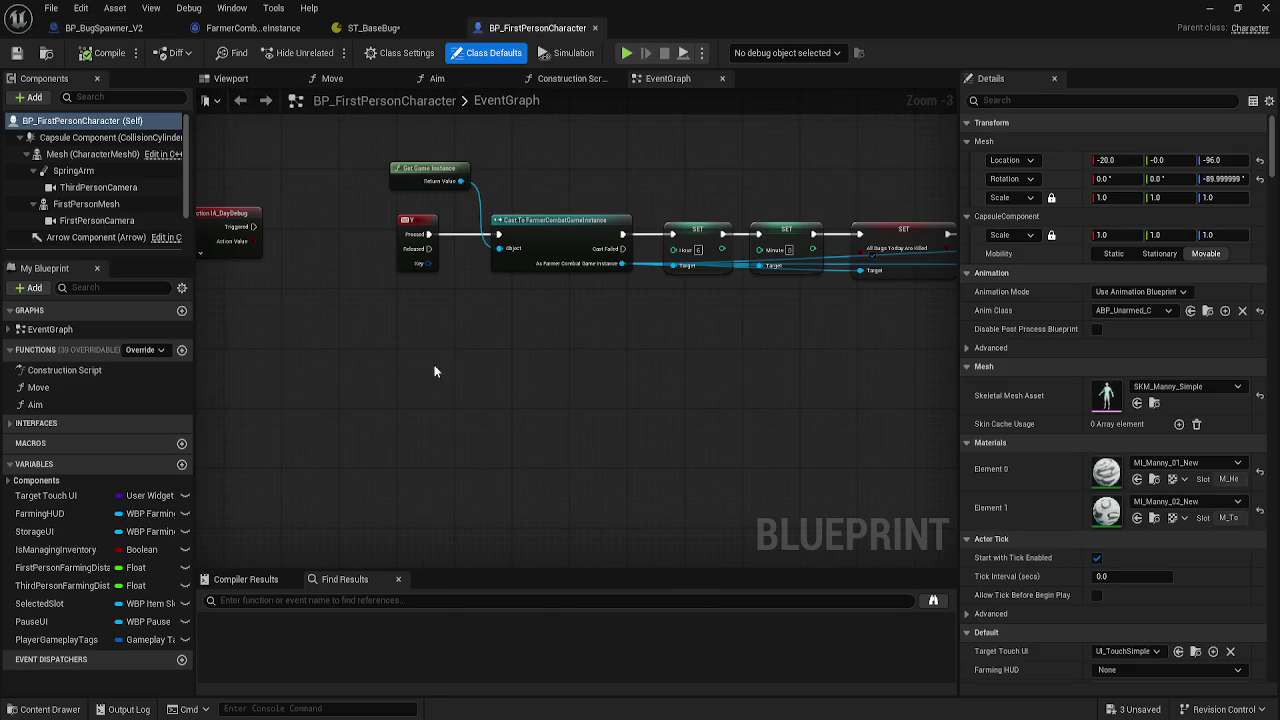
pyautogui.moveTo(434, 371); pyautogui.dragTo(437, 324)
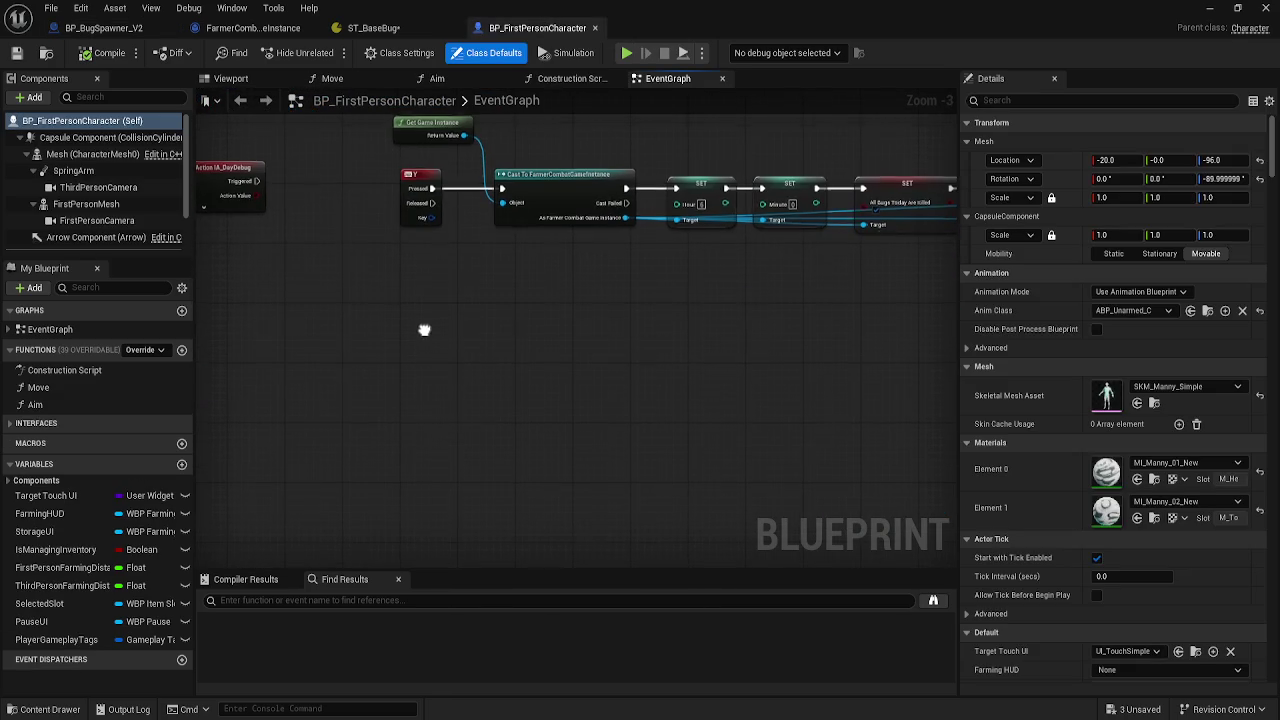
pyautogui.click(393, 32)
pyautogui.click(118, 25)
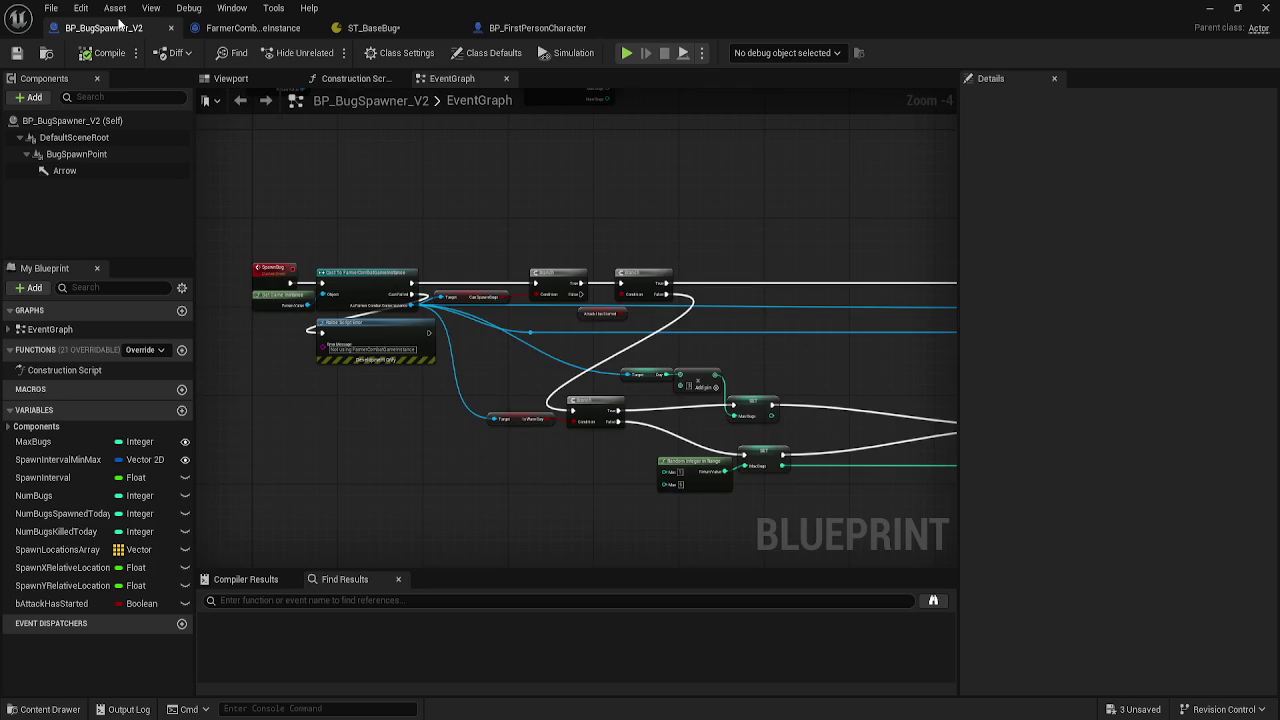
pyautogui.scroll(4, 277, 306)
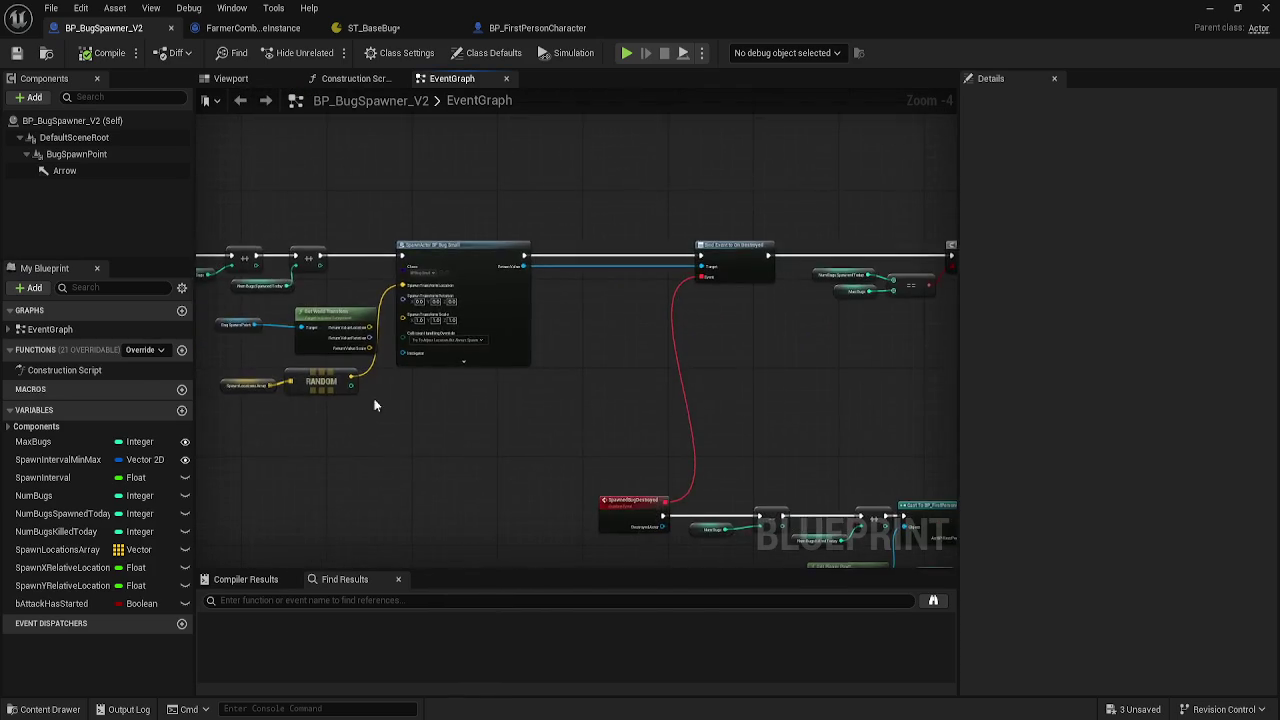
pyautogui.scroll(-2, 643, 409)
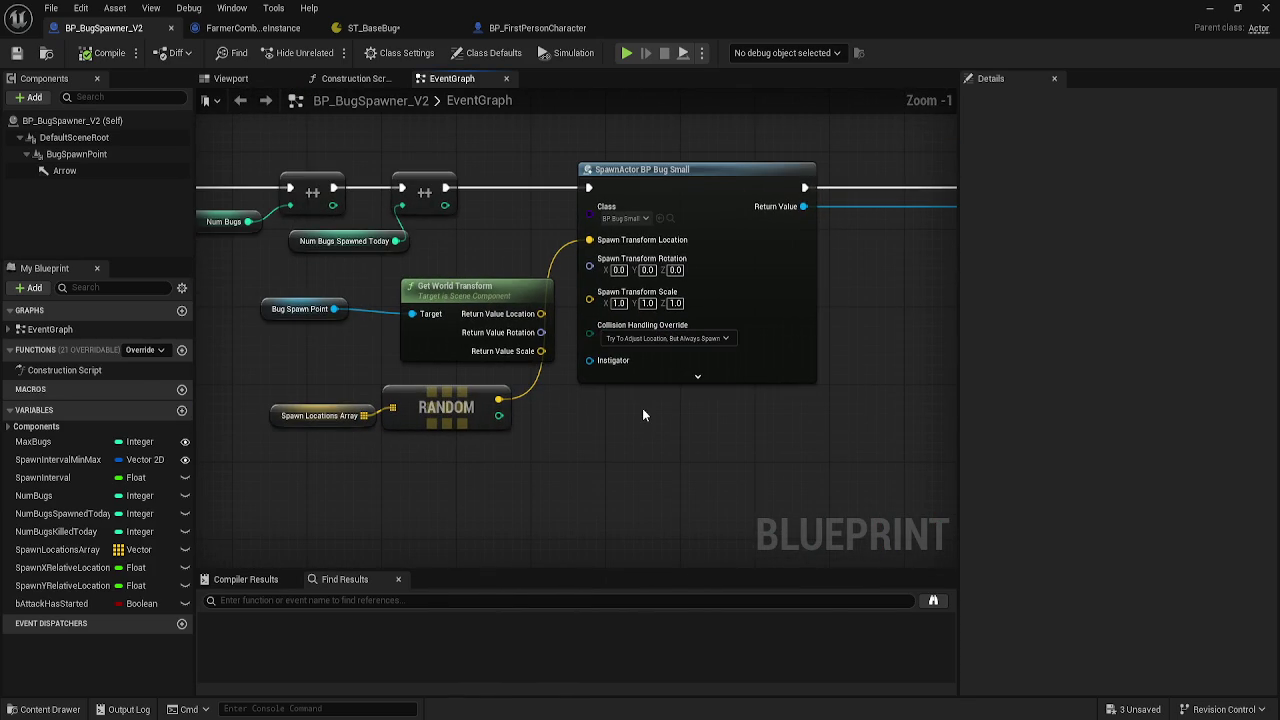
pyautogui.click(728, 267)
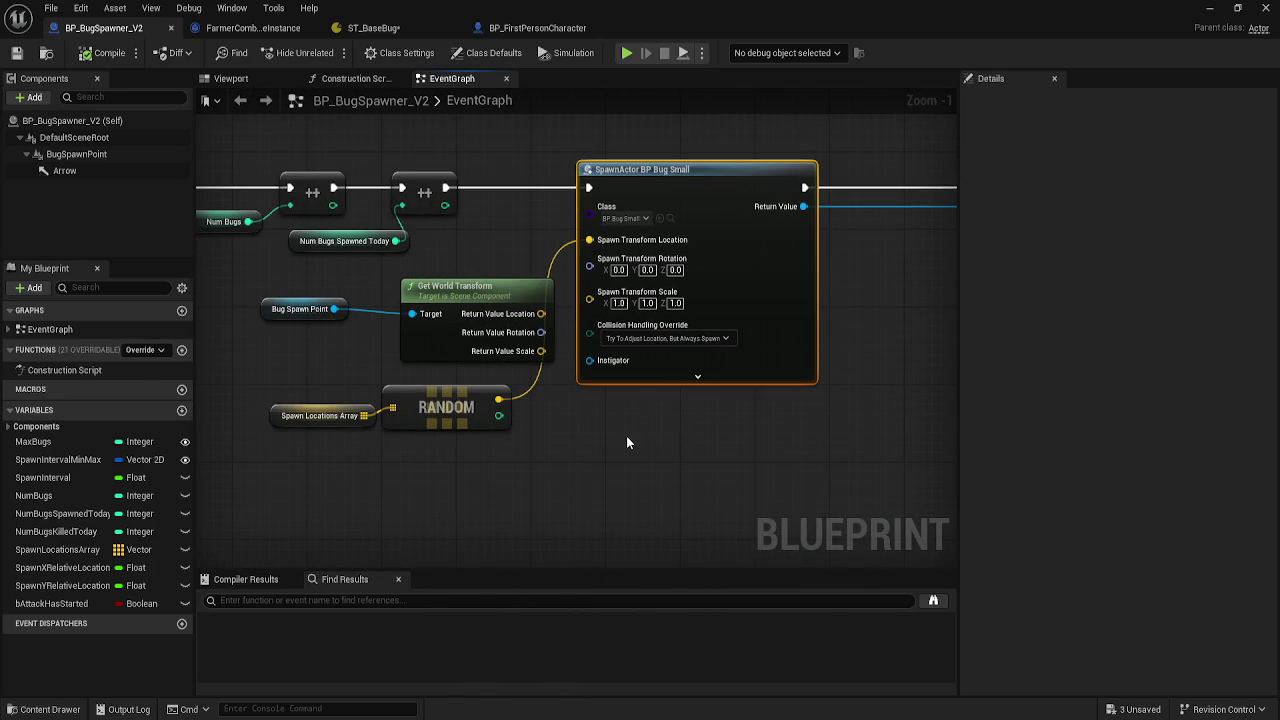
pyautogui.click(537, 30)
pyautogui.moveTo(584, 401); pyautogui.dragTo(507, 339)
# - Add a U keyboard event to BP_FirstPersonCharacter's EventGraph by searching 'key'
pyautogui.rightClick(460, 203)
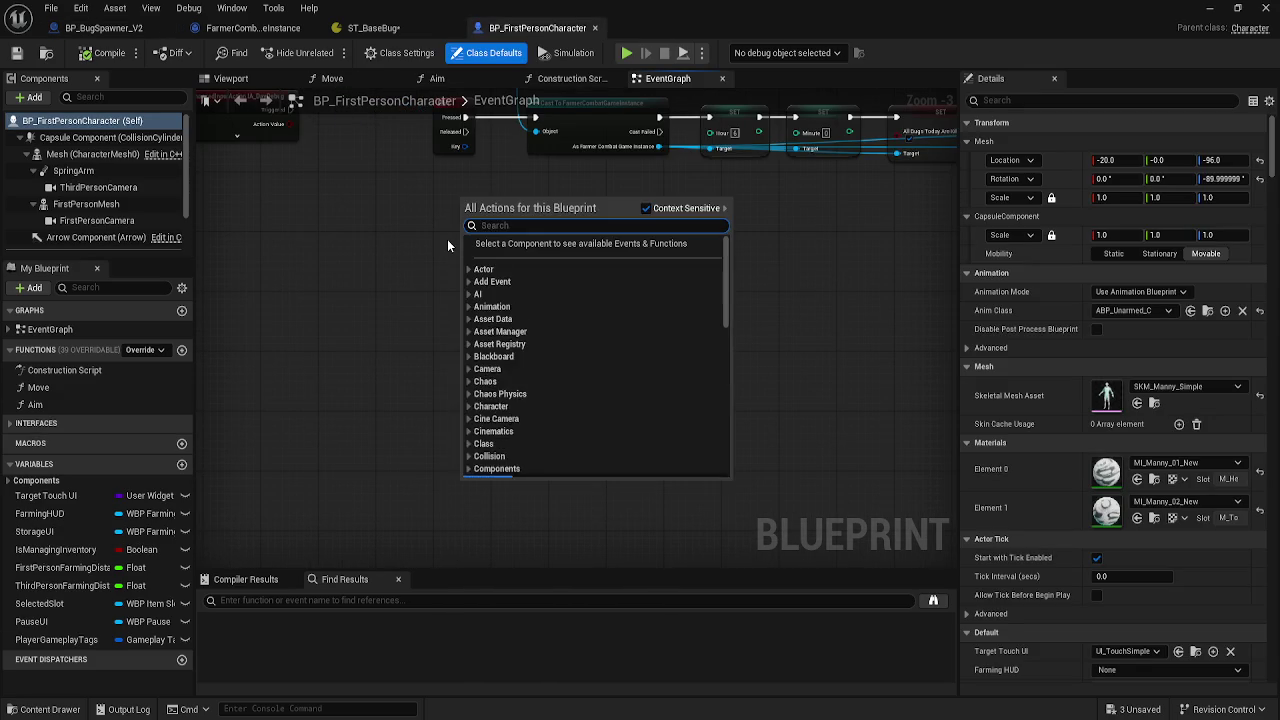
pyautogui.rightClick(447, 239)
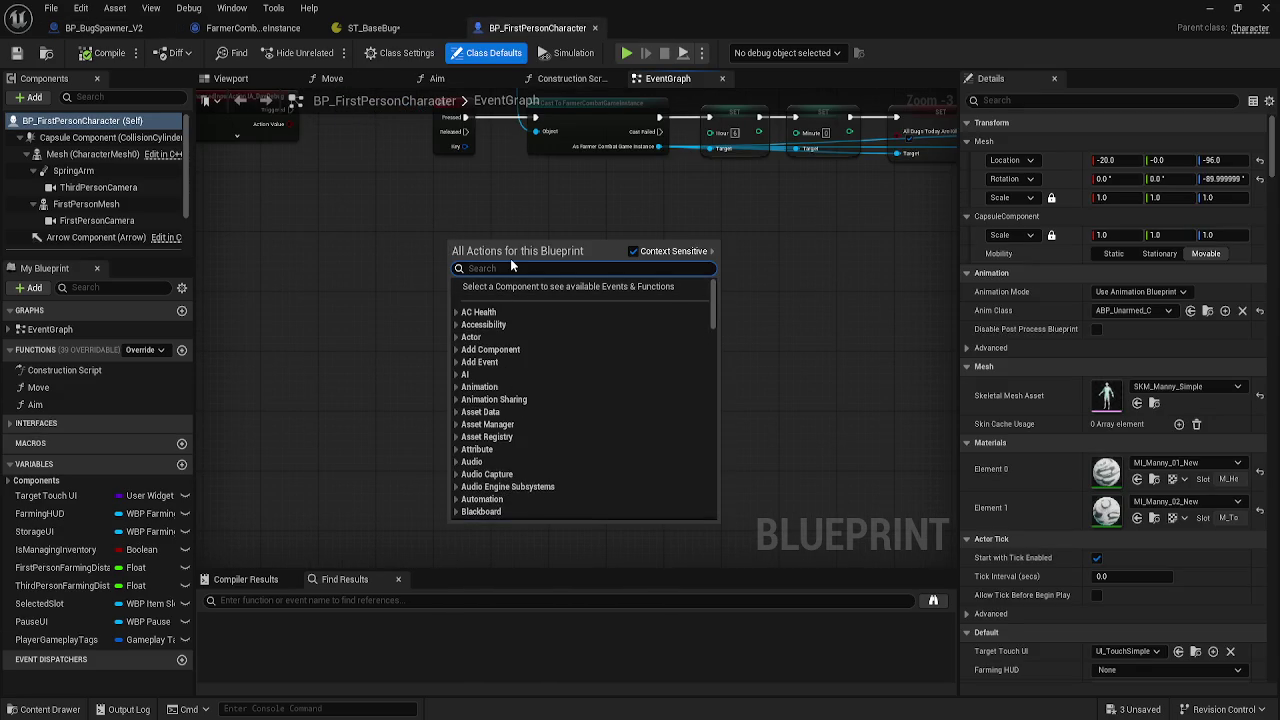
pyautogui.write('key')
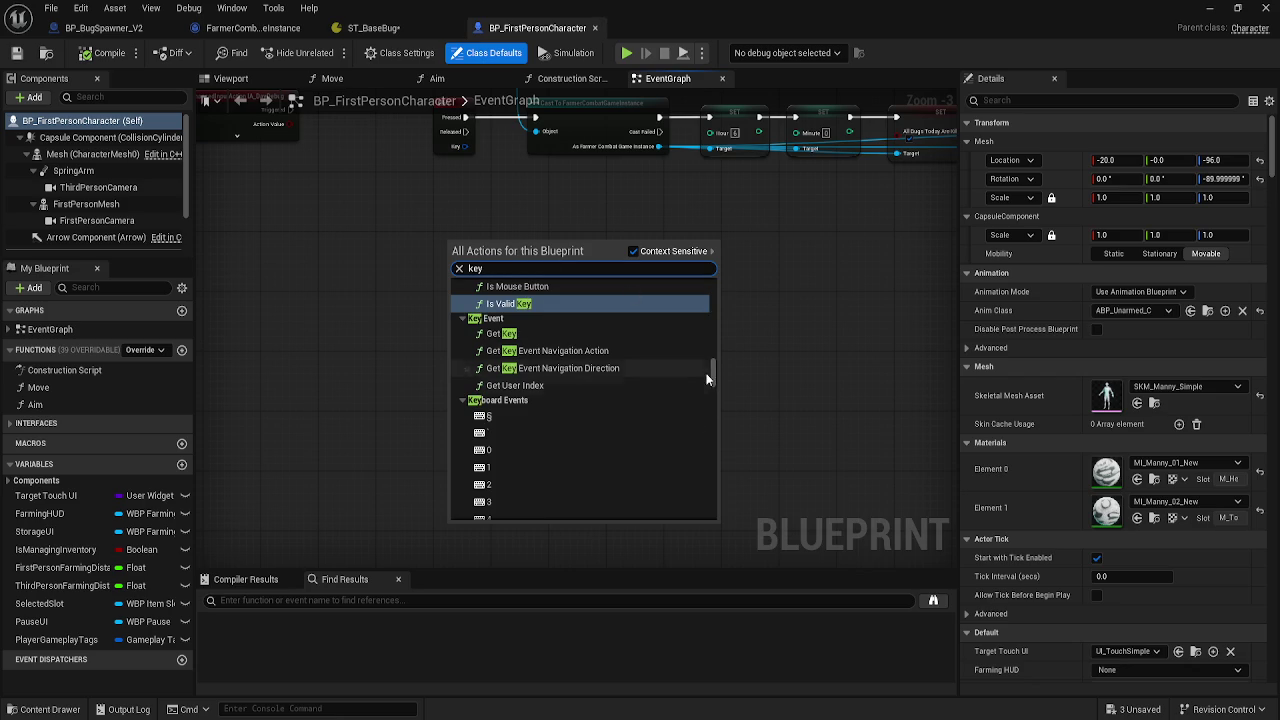
pyautogui.moveTo(713, 371); pyautogui.dragTo(719, 414)
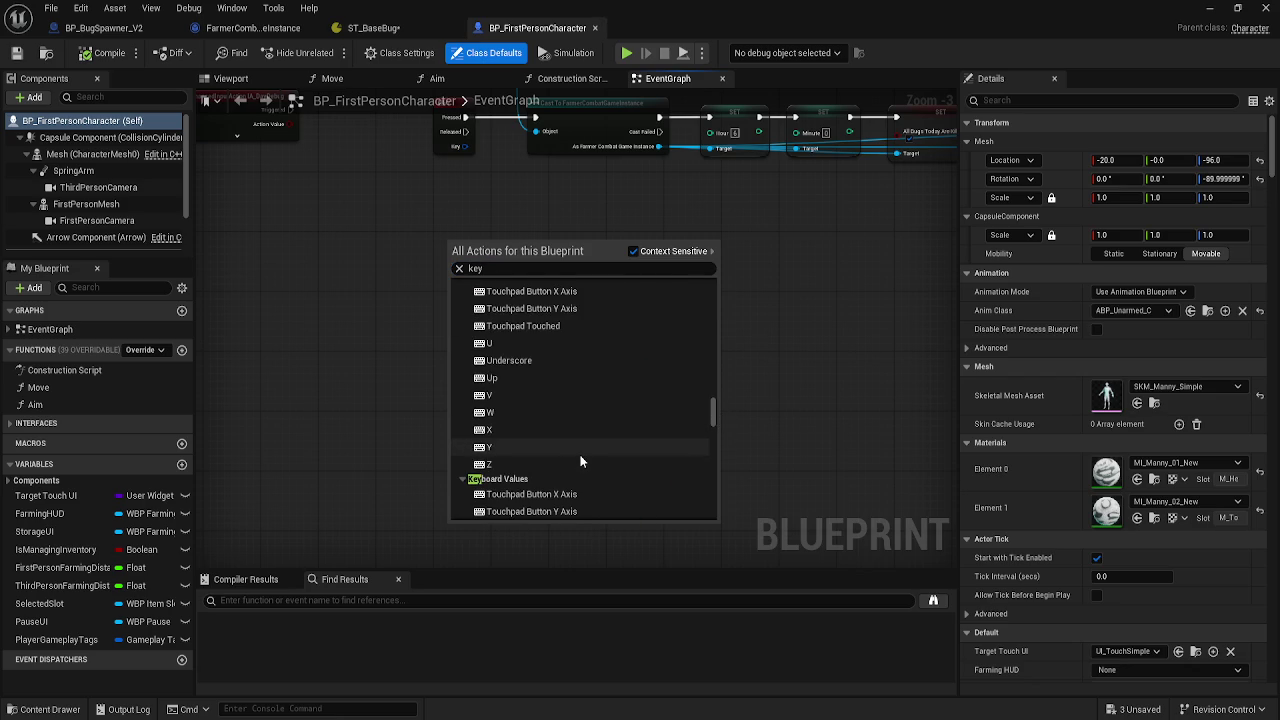
pyautogui.click(520, 343)
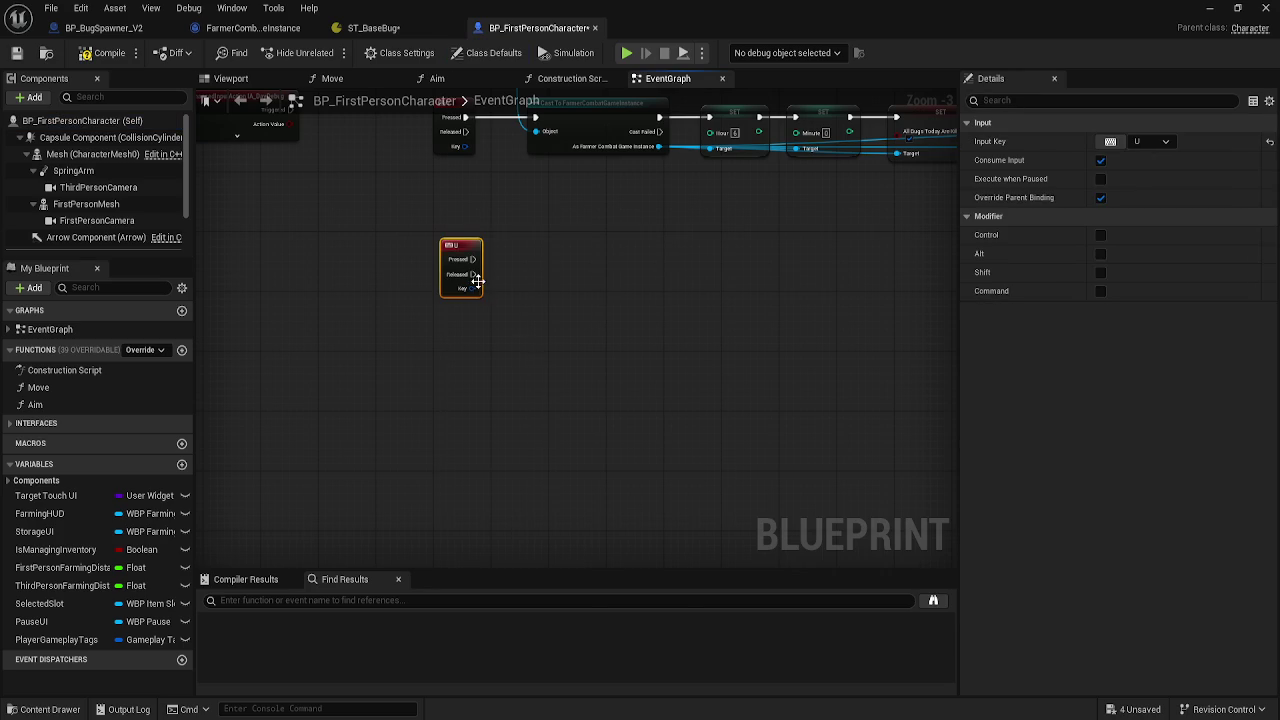
# - Paste the SpawnActor BP Bug Small node and connect the U key's Pressed output to it
pyautogui.click(540, 316)
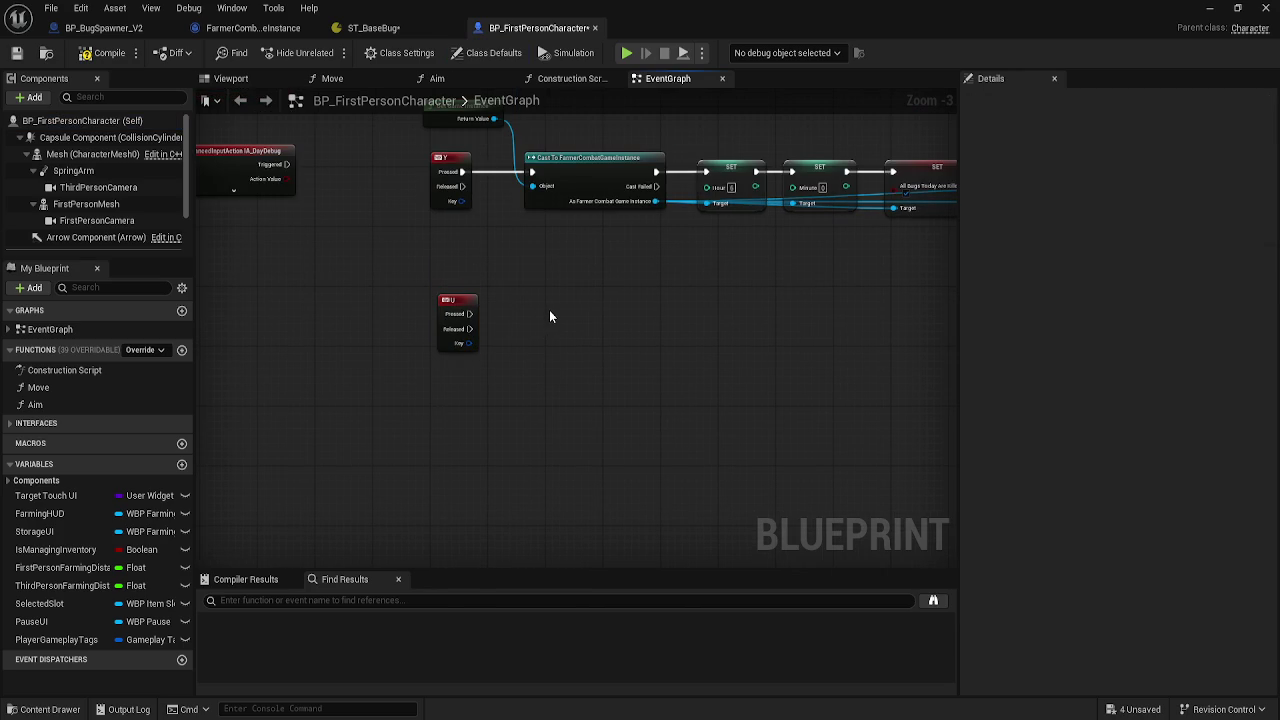
pyautogui.hotkey('ctrl', 'v')
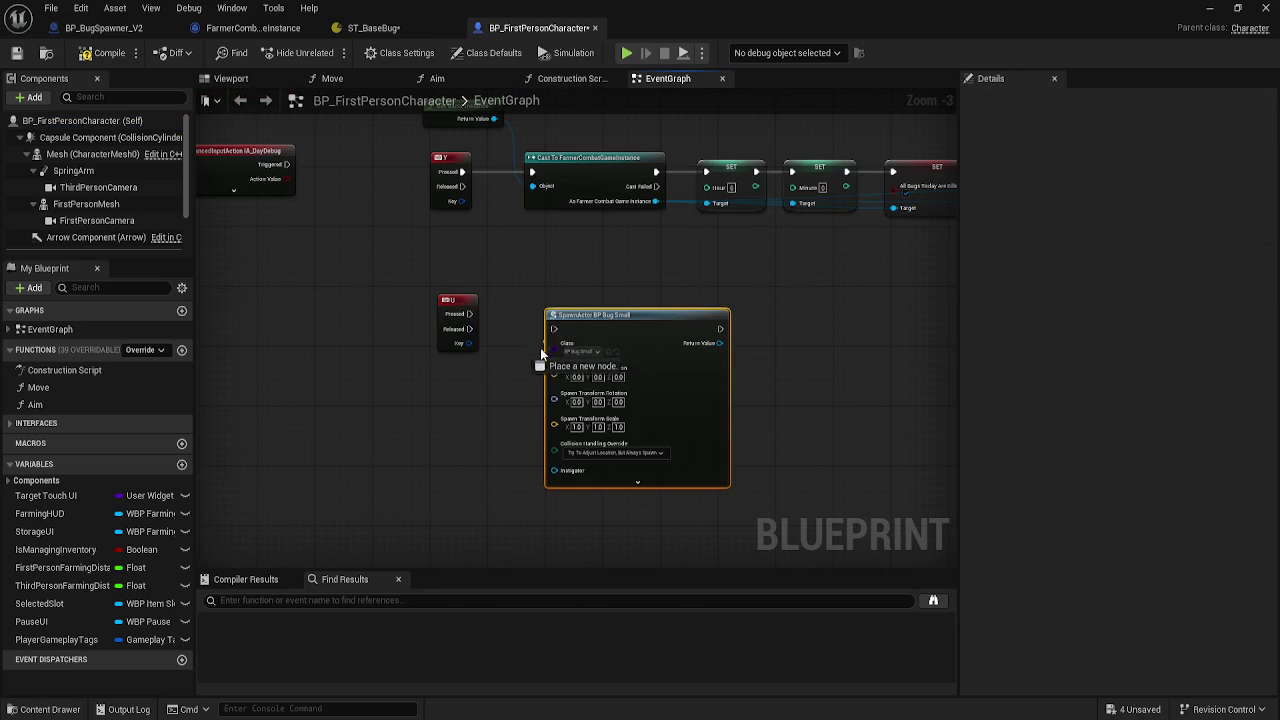
pyautogui.moveTo(609, 322); pyautogui.dragTo(606, 307)
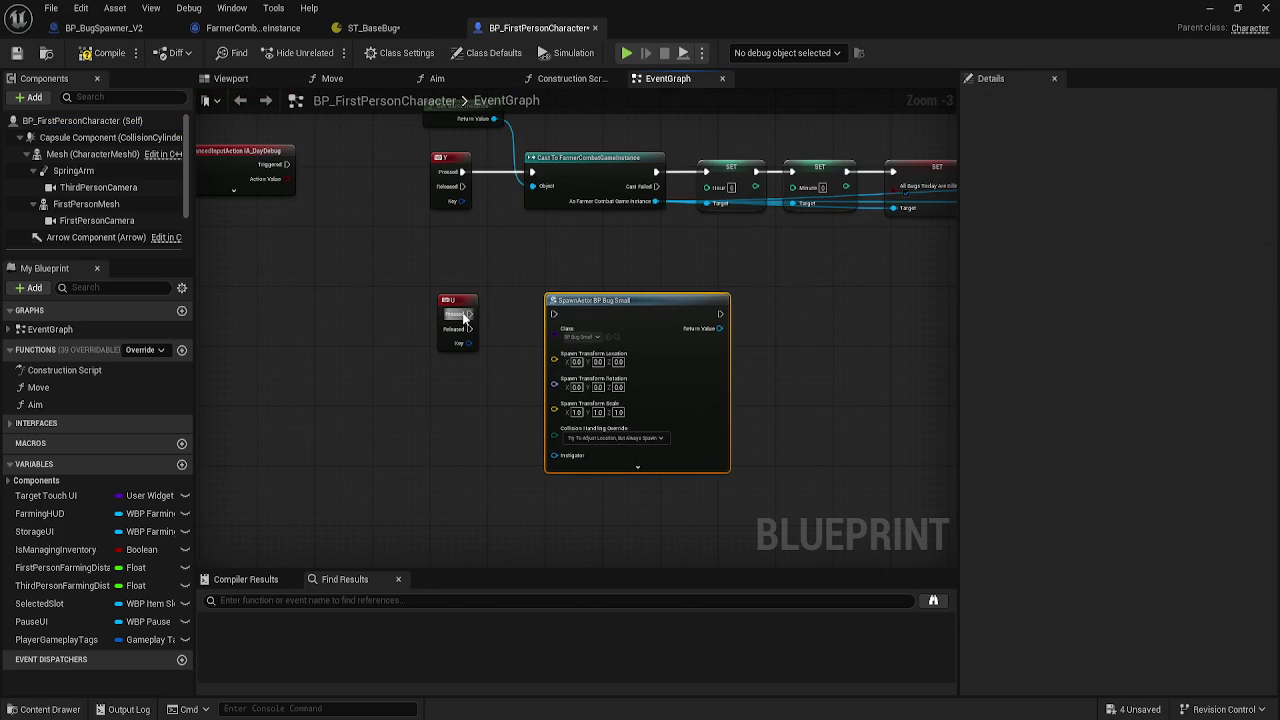
pyautogui.moveTo(463, 316); pyautogui.dragTo(553, 314)
pyautogui.moveTo(423, 381); pyautogui.dragTo(434, 390)
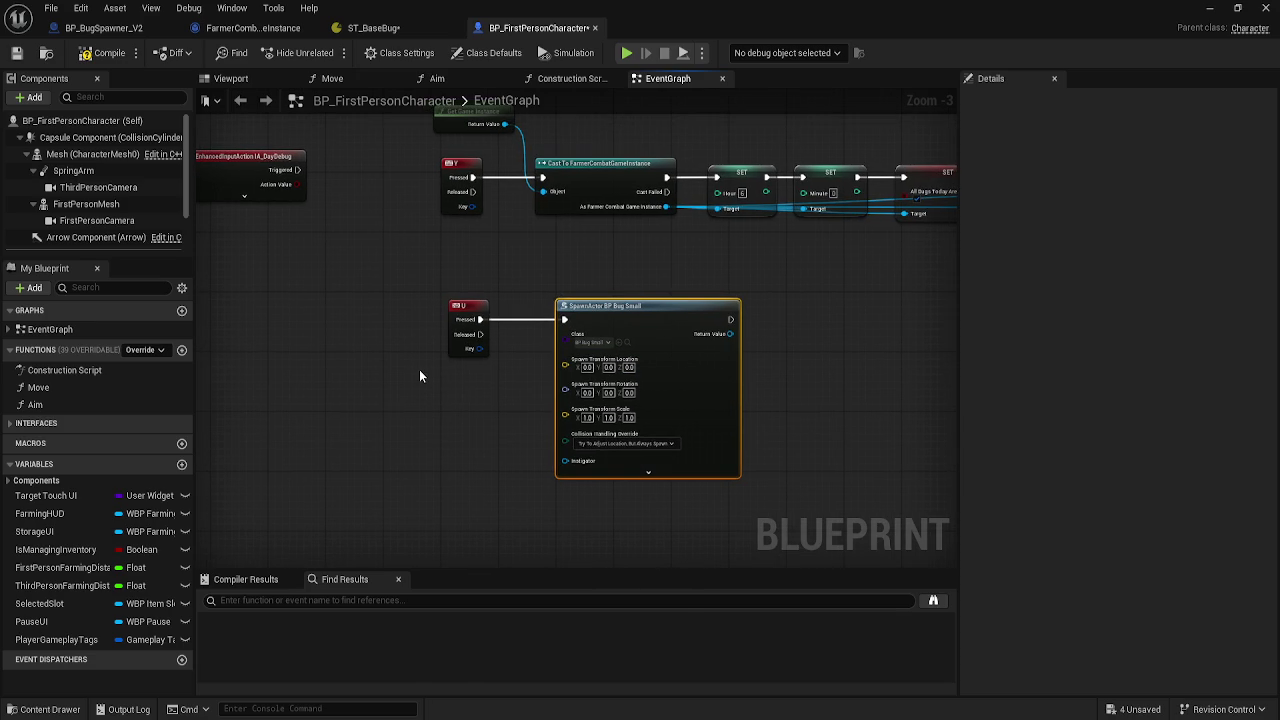
# - Add a Get Actor Location node and feed it into the spawn node's Spawn Transform Location
pyautogui.rightClick(420, 375)
pyautogui.write('get act')
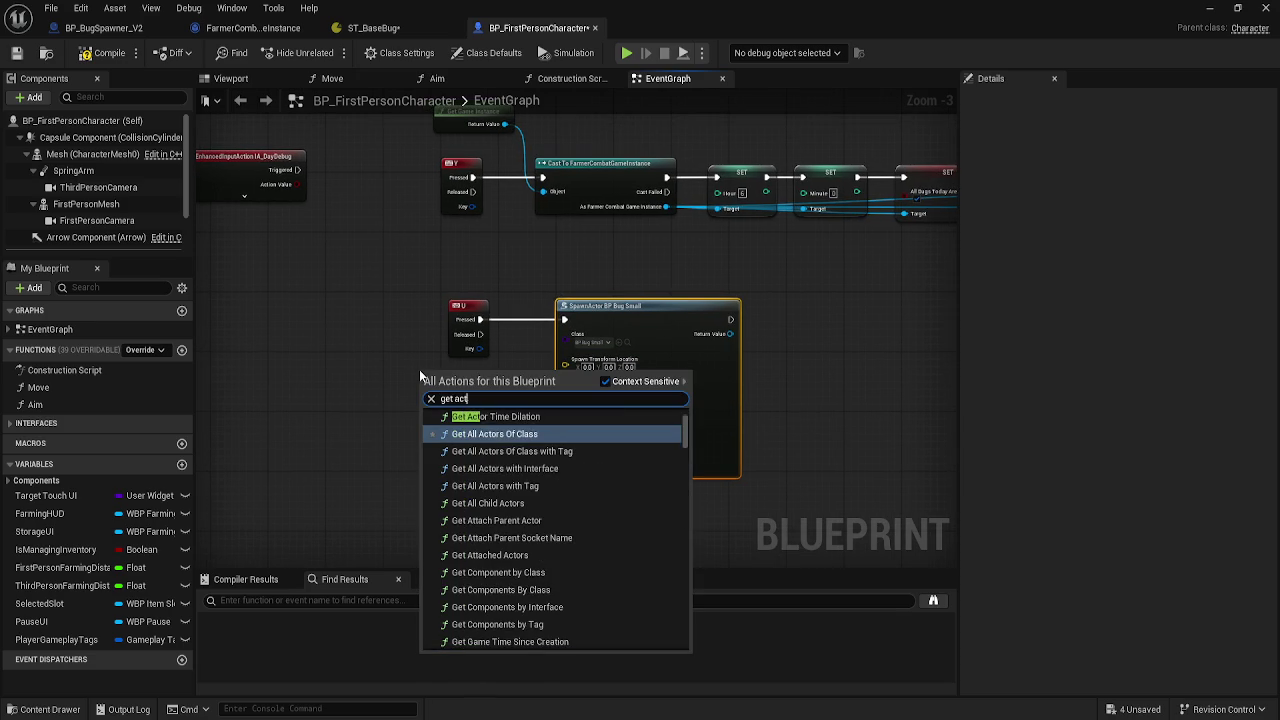
pyautogui.write('or lo')
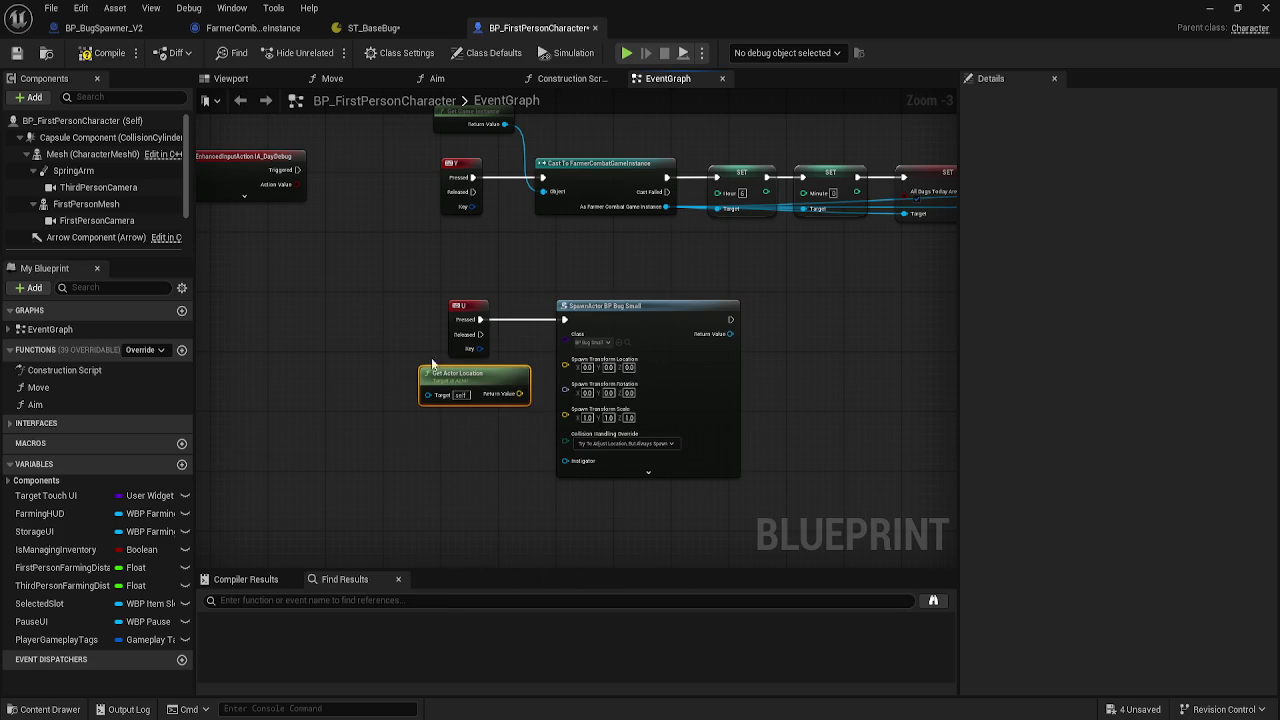
pyautogui.moveTo(519, 393); pyautogui.dragTo(565, 366)
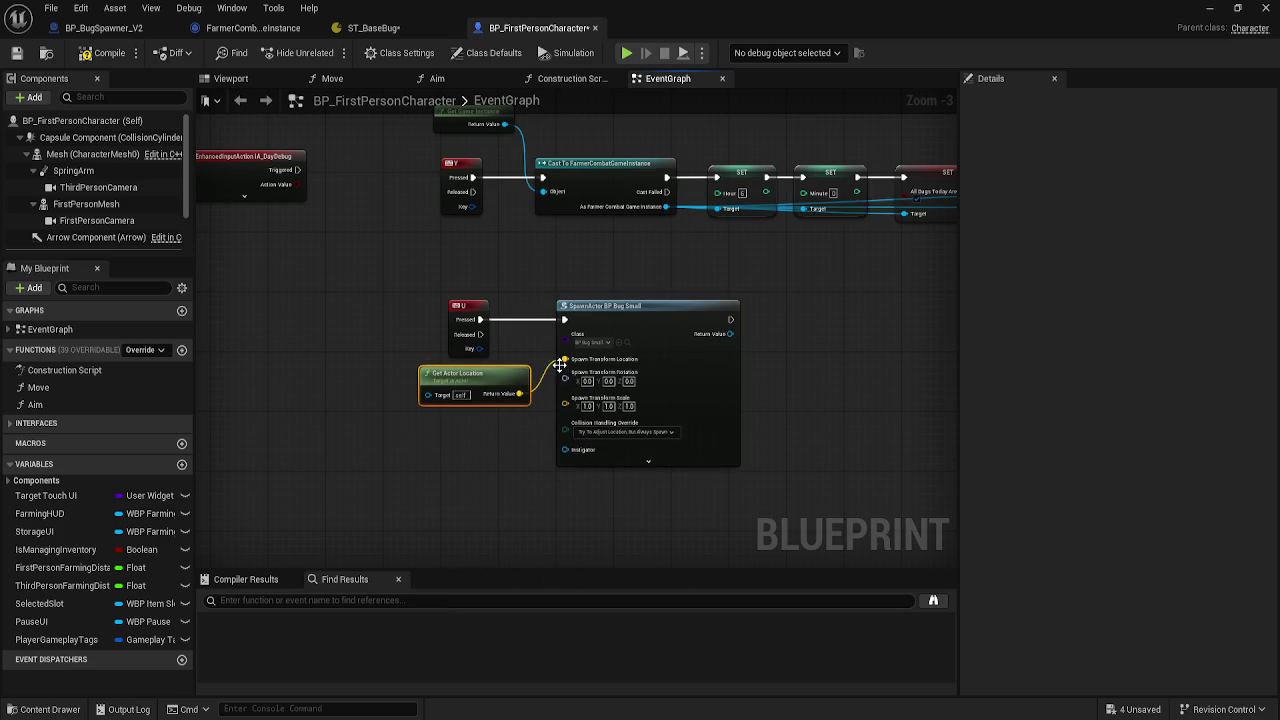
# - Compile the character blueprint and save all modified assets
pyautogui.click(108, 26)
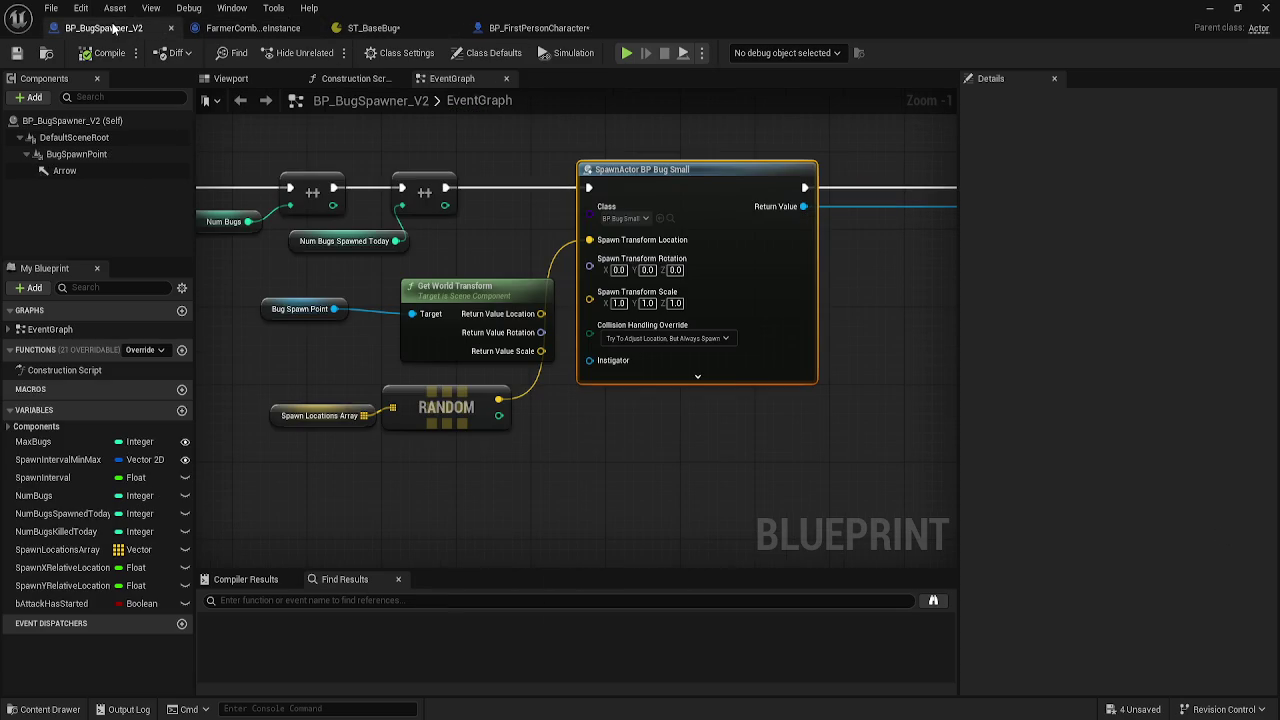
pyautogui.click(528, 24)
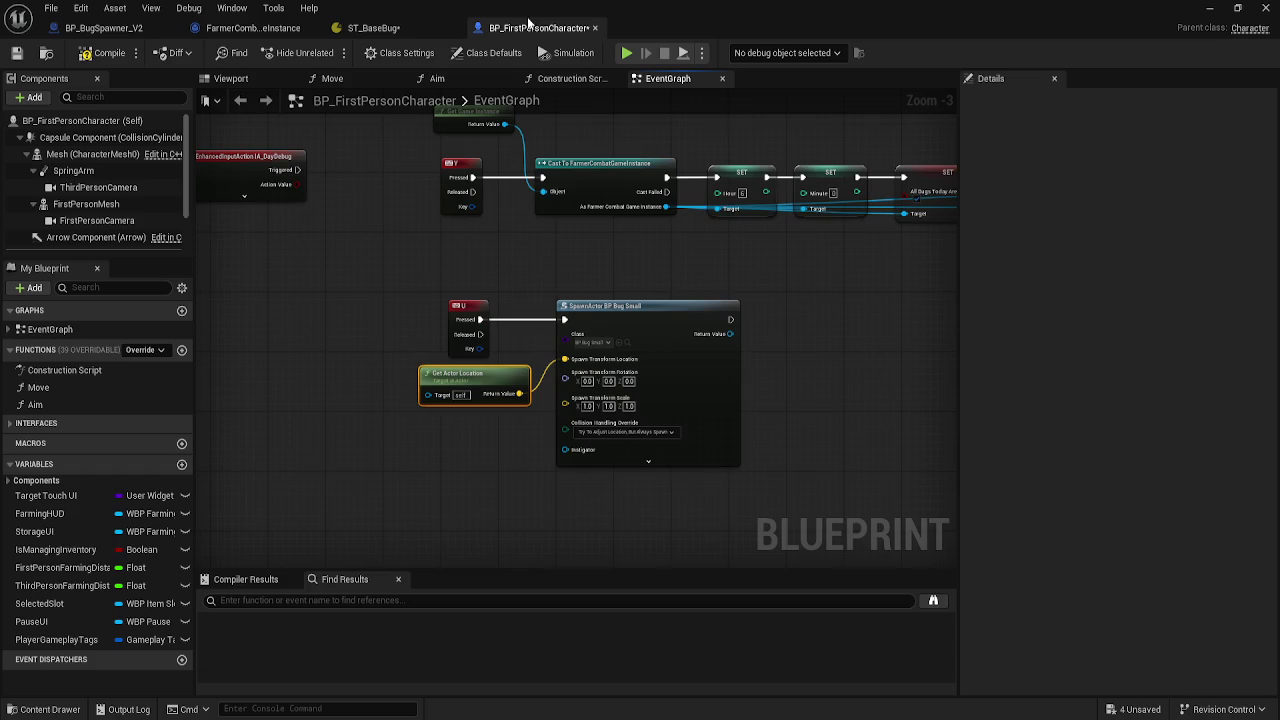
pyautogui.click(110, 52)
pyautogui.hotkey('ctrl', 's')
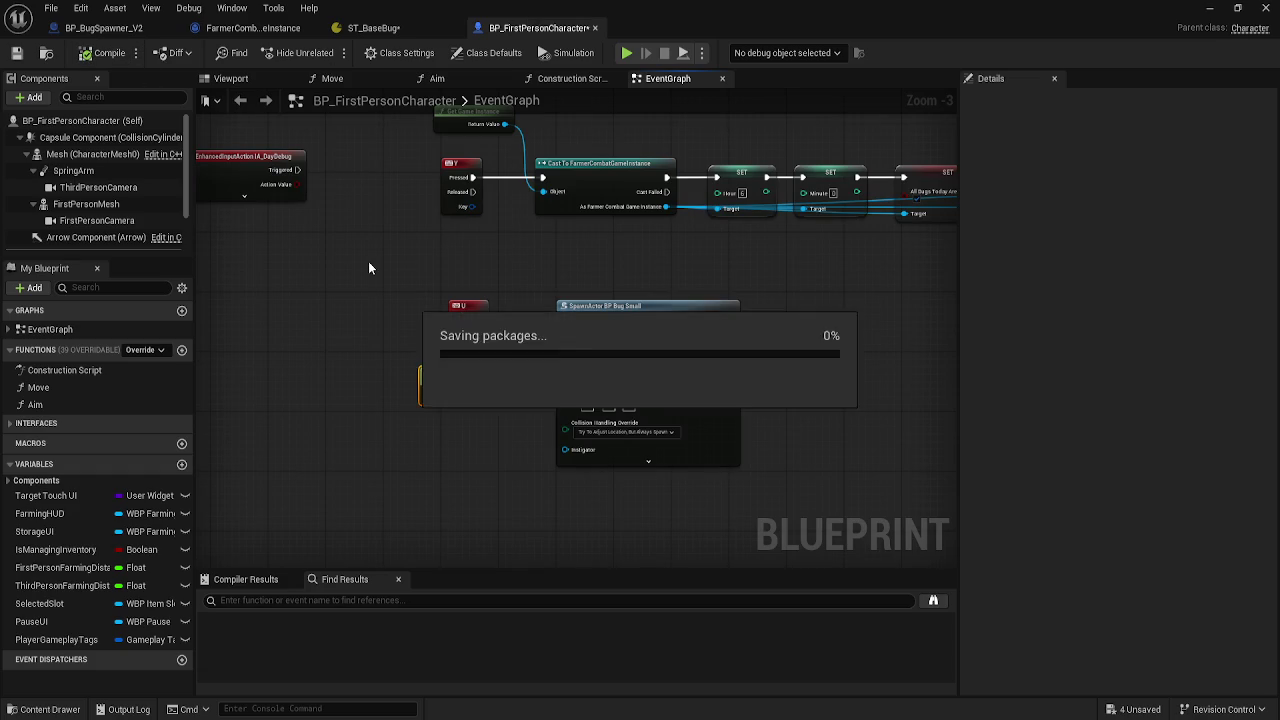
# - Play-test Main_Big_Countryside, stop with Esc, close the Message Log, and orbit around the farm plot
pyautogui.click(1209, 8)
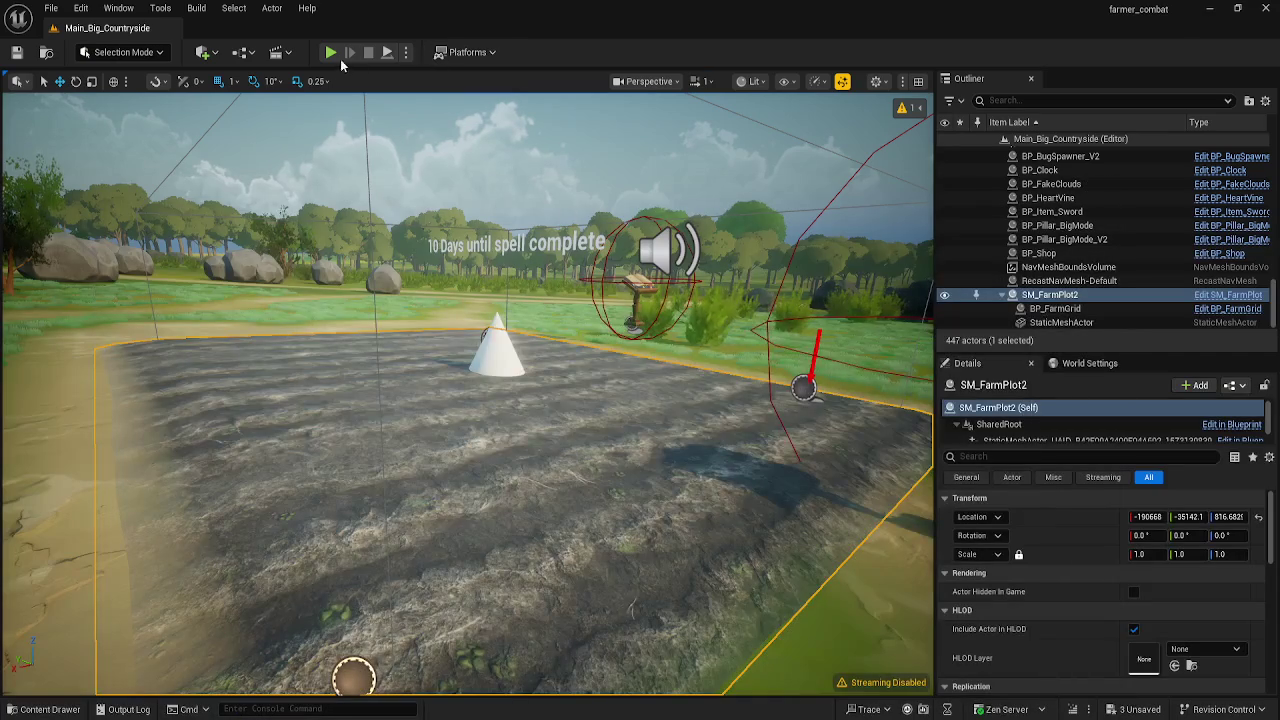
pyautogui.click(331, 56)
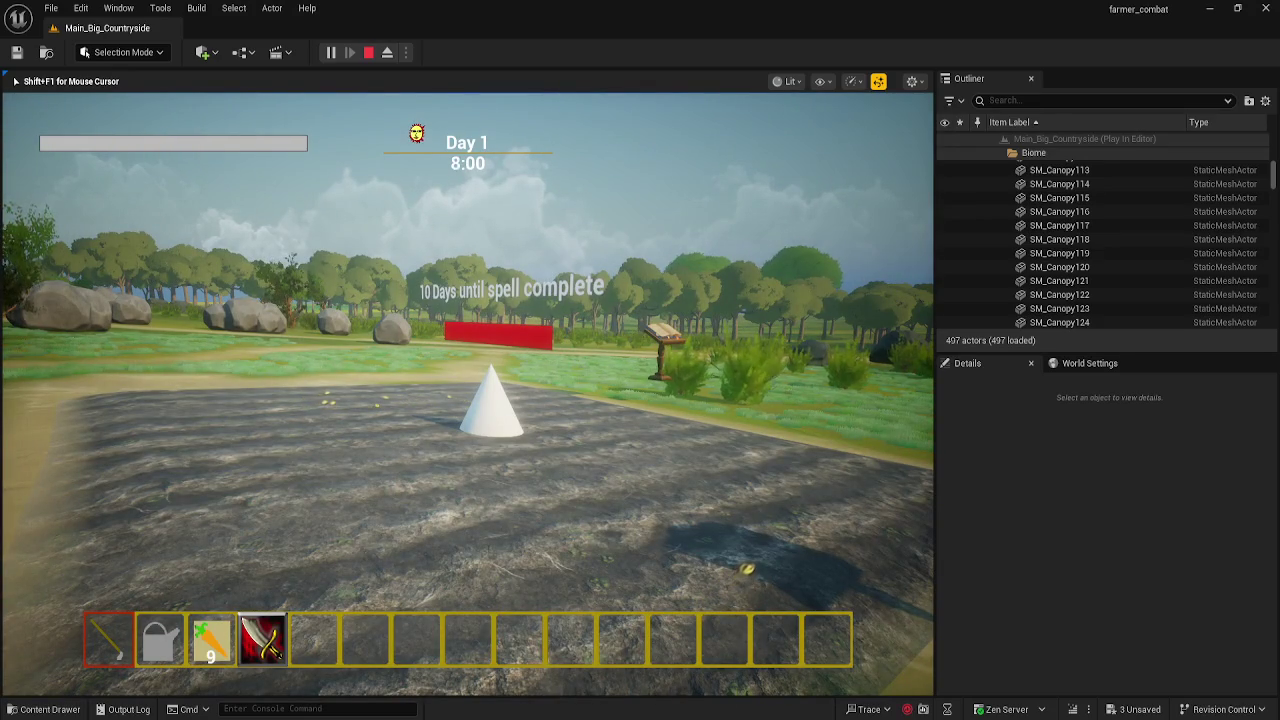
pyautogui.press('Escape')
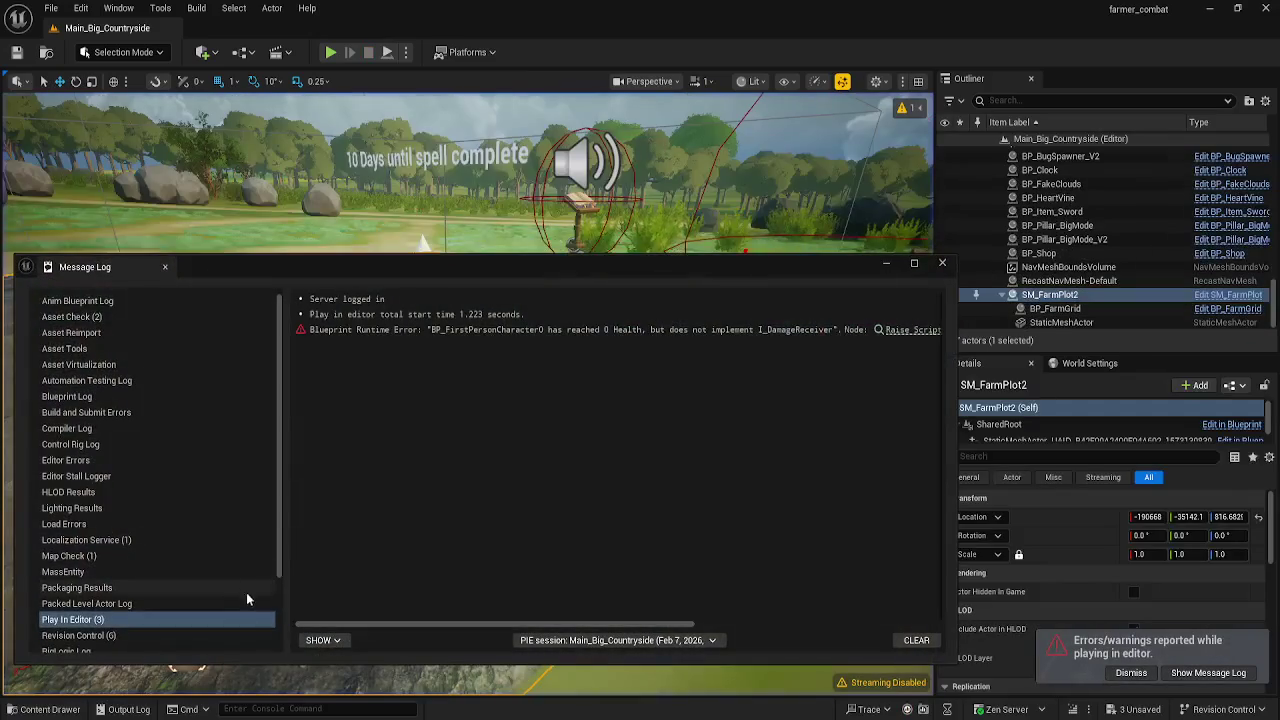
pyautogui.click(943, 263)
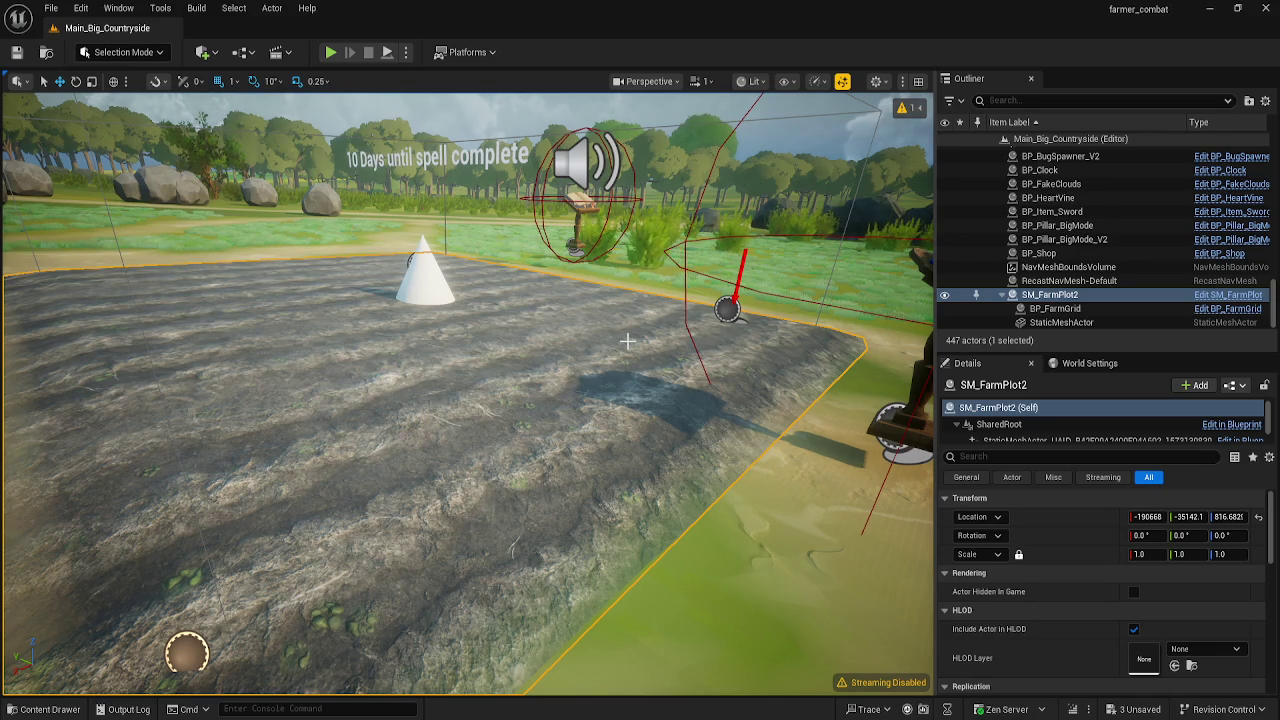
pyautogui.moveTo(616, 348); pyautogui.dragTo(612, 362)
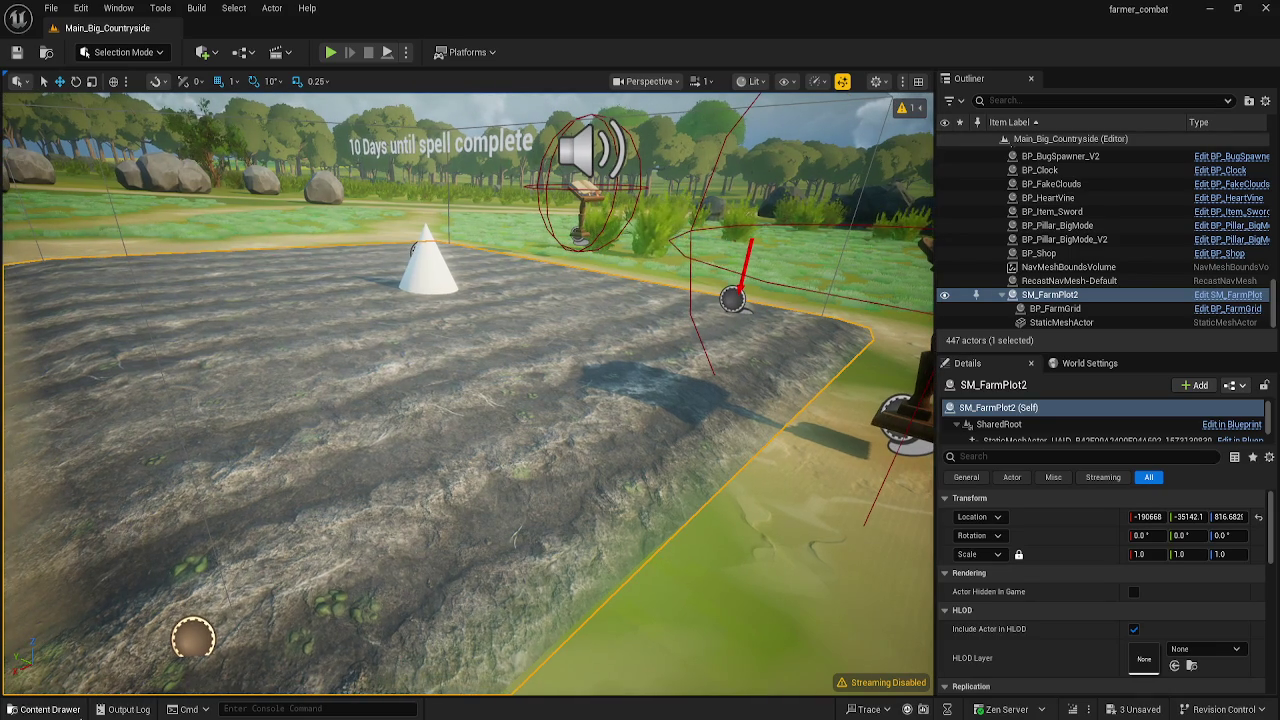
# - Launch Notepad, type 'BRB!!!', and zoom the text to about 500%
pyautogui.click(44, 709)
pyautogui.press('super')
pyautogui.write('notepad')
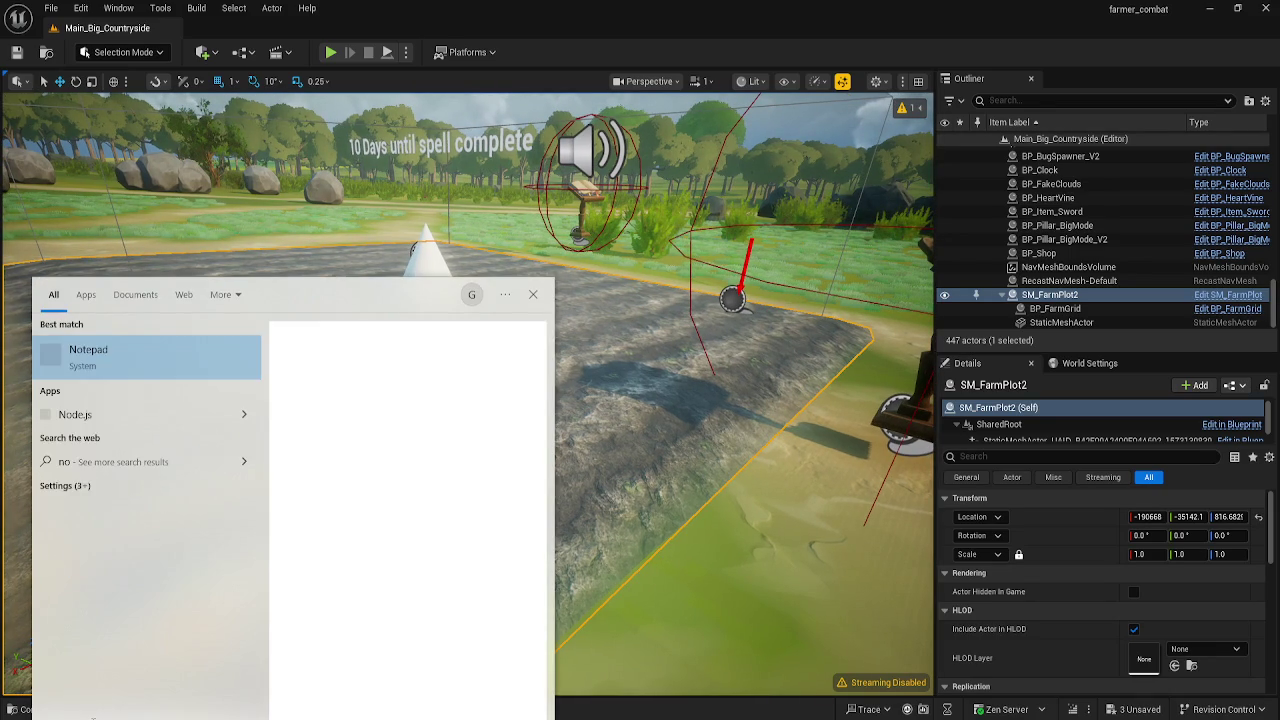
pyautogui.press('Return')
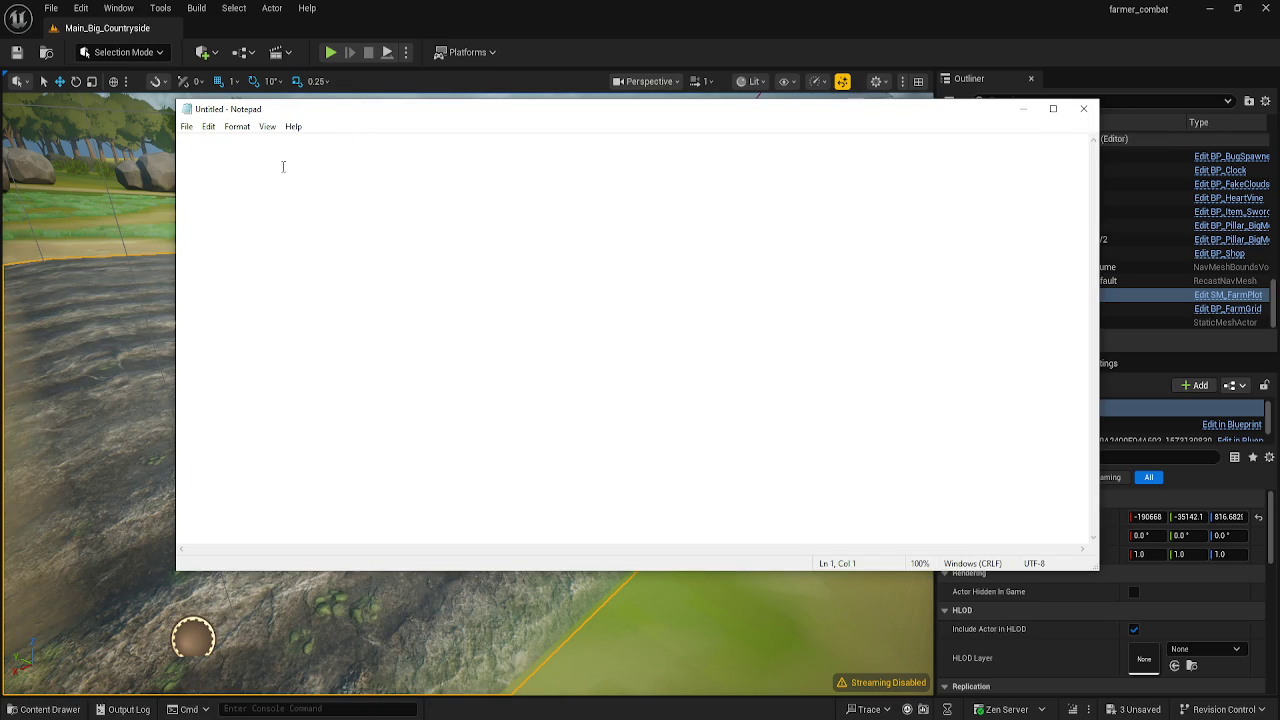
pyautogui.write('BRB')
pyautogui.write('!!!')
pyautogui.keyDown('ctrl'); pyautogui.scroll(20, 287, 178); pyautogui.keyUp('ctrl')
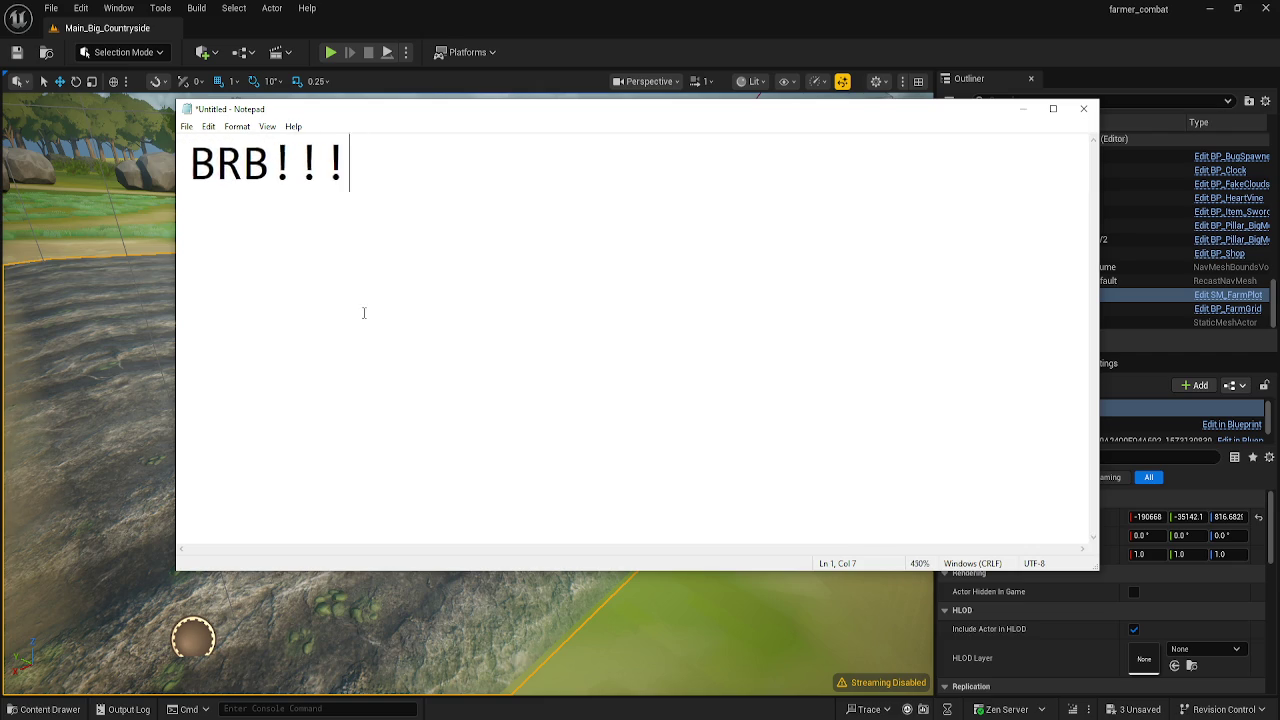
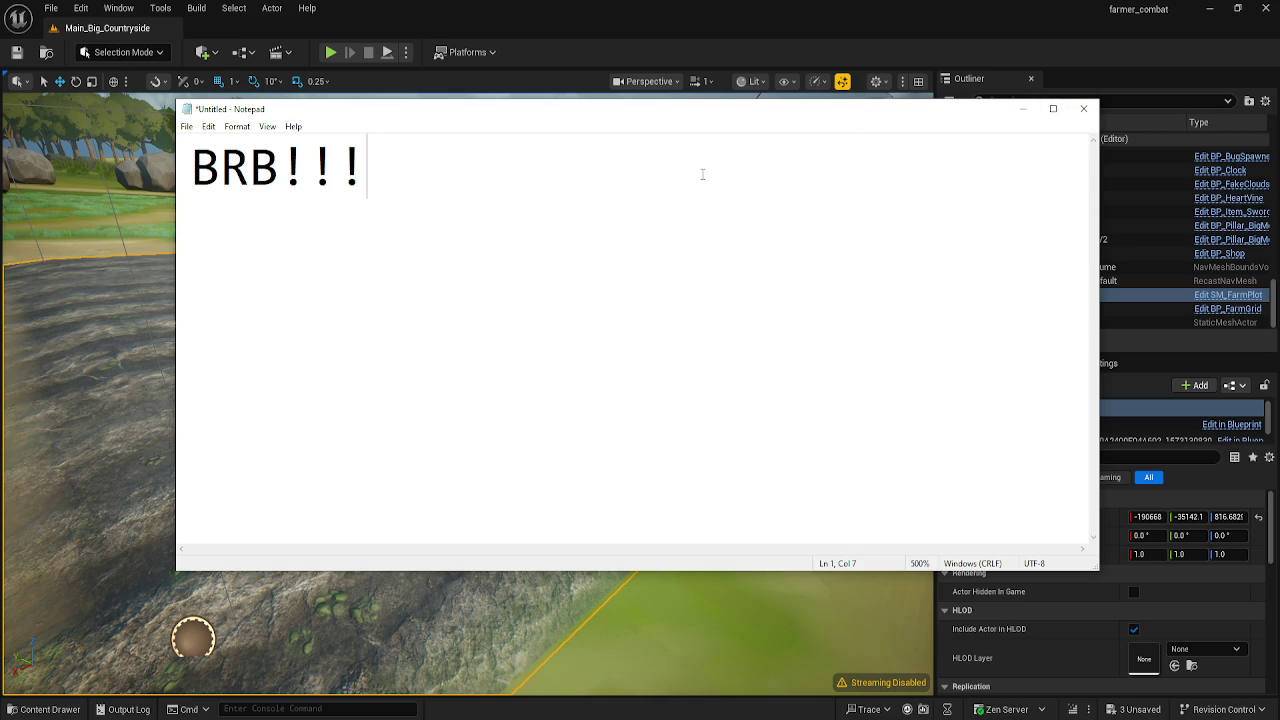
# - Type 'I need to charge my phone' in the Notepad note, then close the window
pyautogui.write('I need toi')
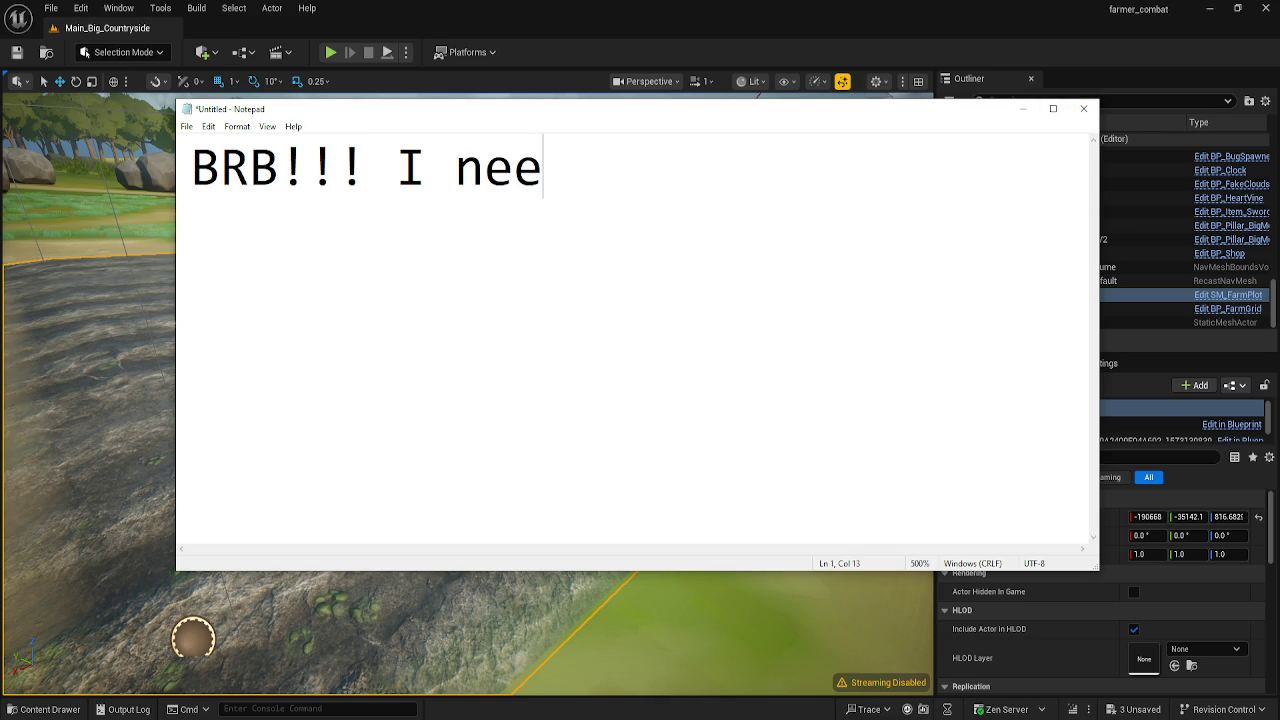
pyautogui.press('BackSpace')
pyautogui.write('charge my phone')
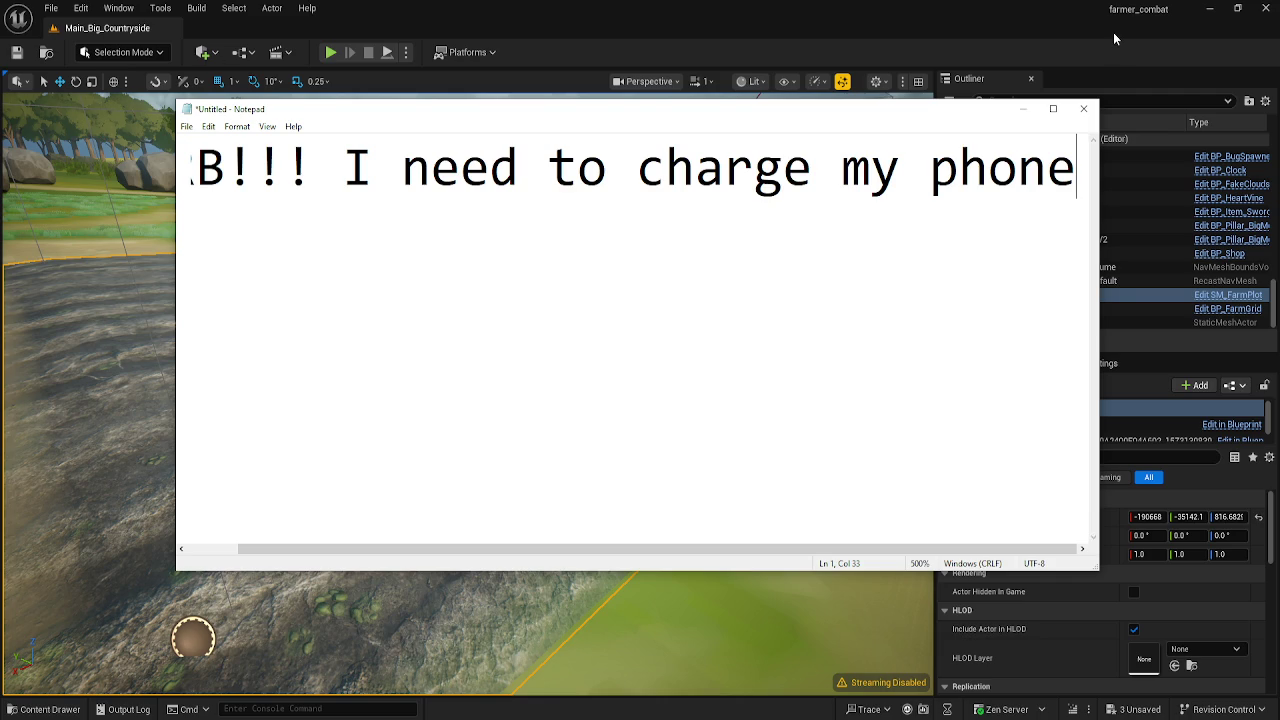
pyautogui.click(1083, 108)
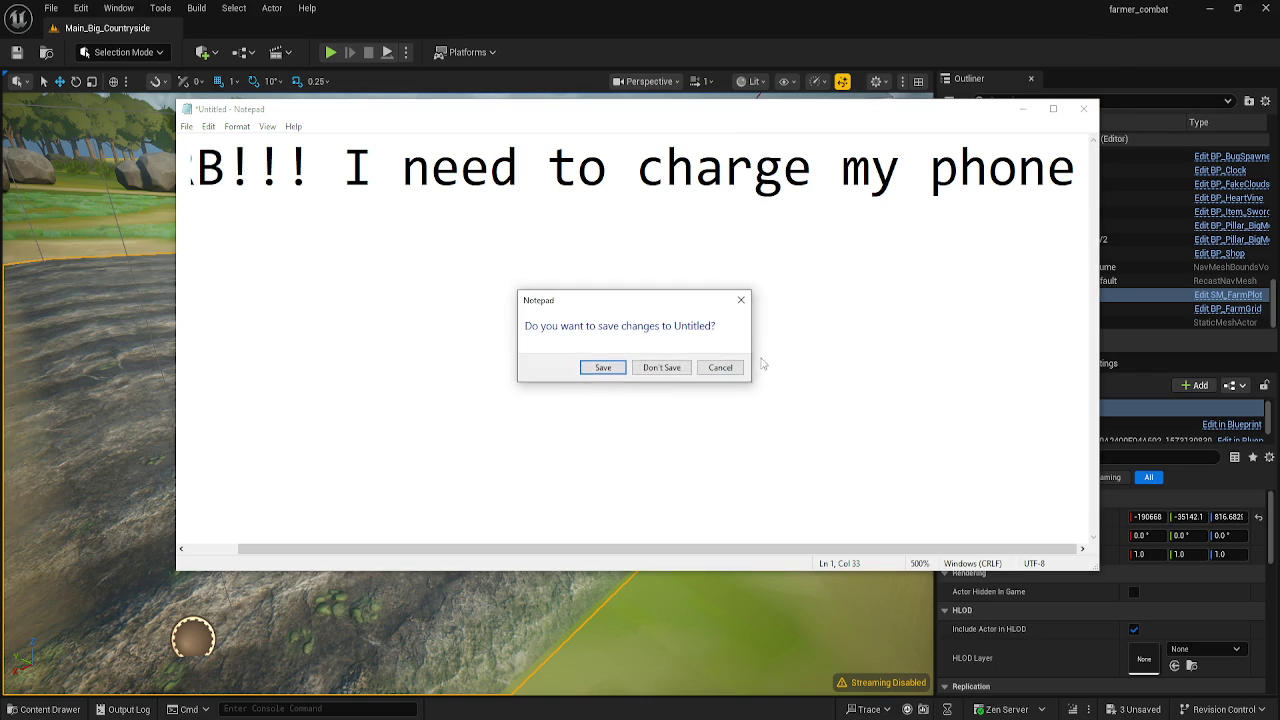
# - Discard the Notepad note, reframe the farm plot view, and bring up the BP_FirstPersonCharacter Blueprint
pyautogui.click(661, 366)
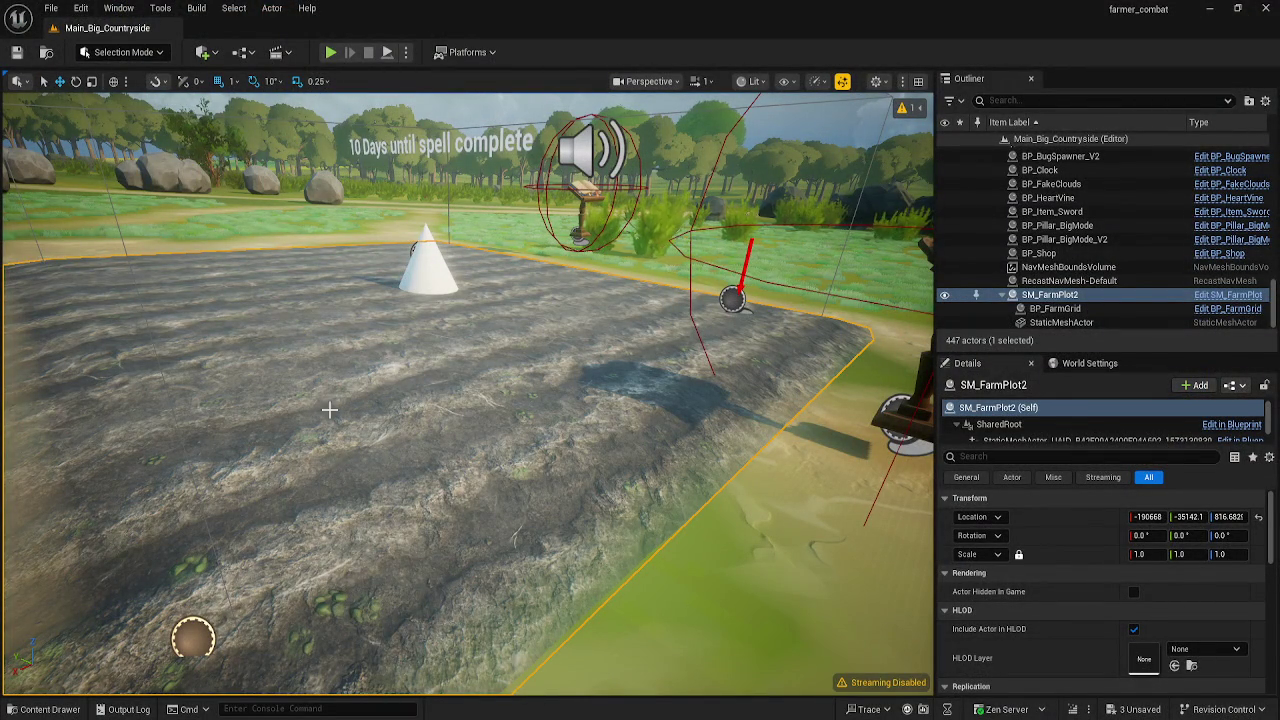
pyautogui.moveTo(394, 383)
pyautogui.mouseDown()
pyautogui.moveTo(394, 480)
pyautogui.moveTo(430, 465)
pyautogui.moveTo(430, 450)
pyautogui.moveTo(430, 490)
pyautogui.moveTo(445, 495)
pyautogui.moveTo(440, 440)
pyautogui.moveTo(440, 500)
pyautogui.moveTo(442, 350)
pyautogui.mouseUp()
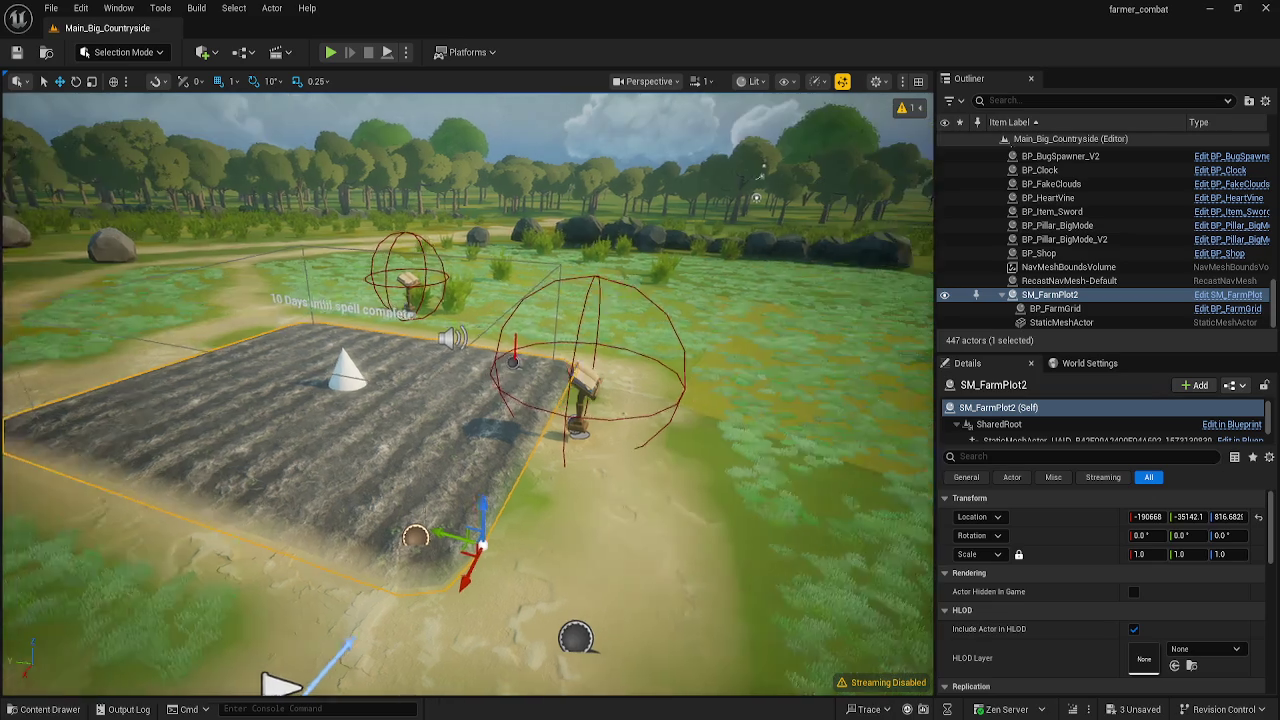
pyautogui.moveTo(211, 430); pyautogui.dragTo(399, 481)
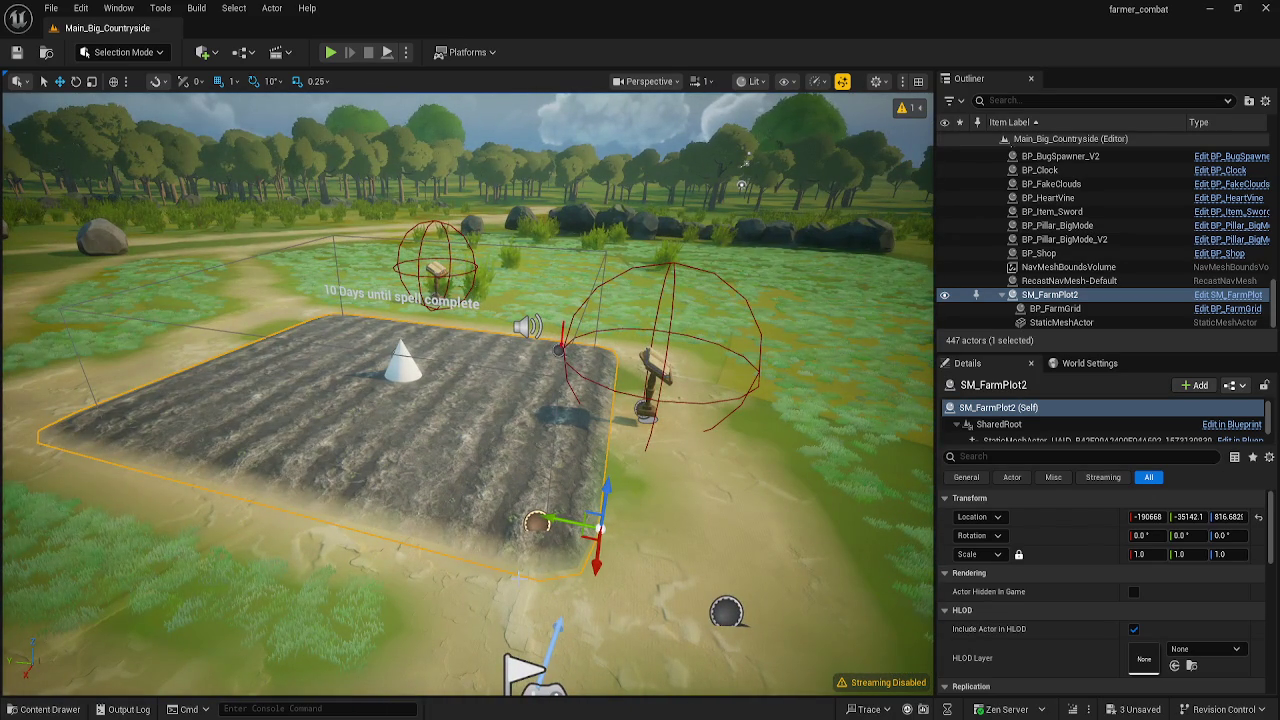
pyautogui.moveTo(435, 719)
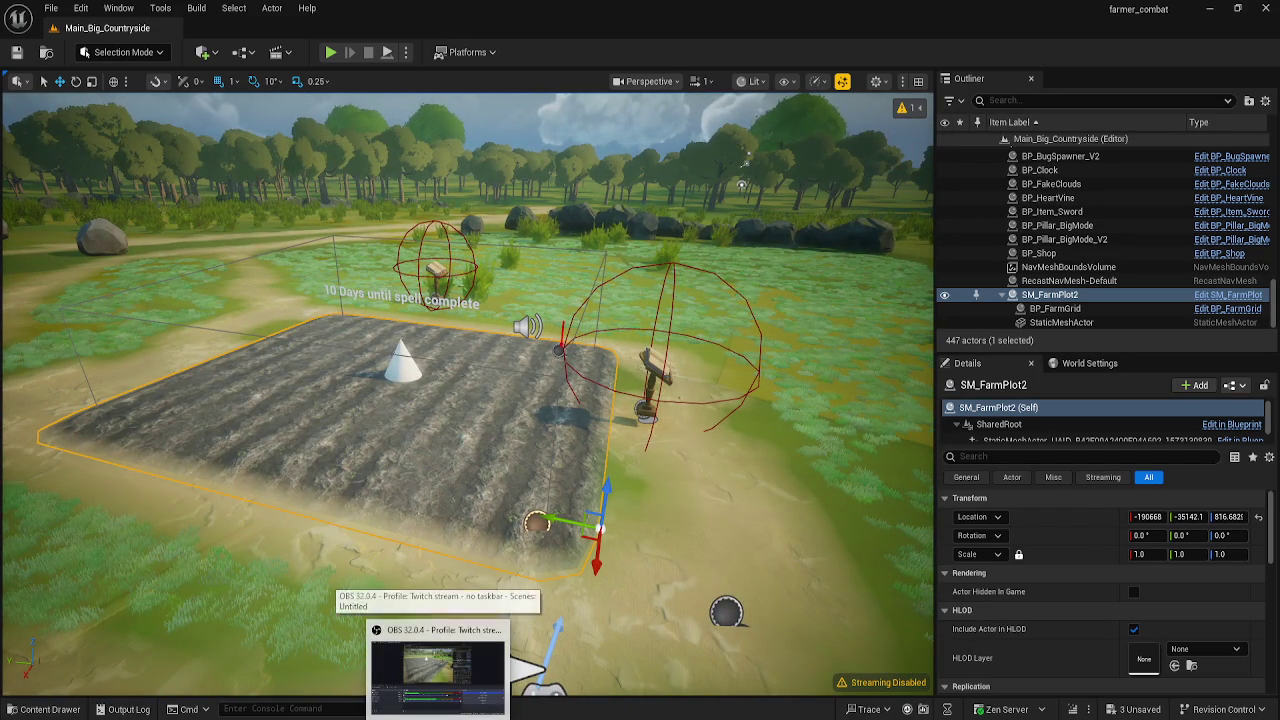
pyautogui.click(477, 676)
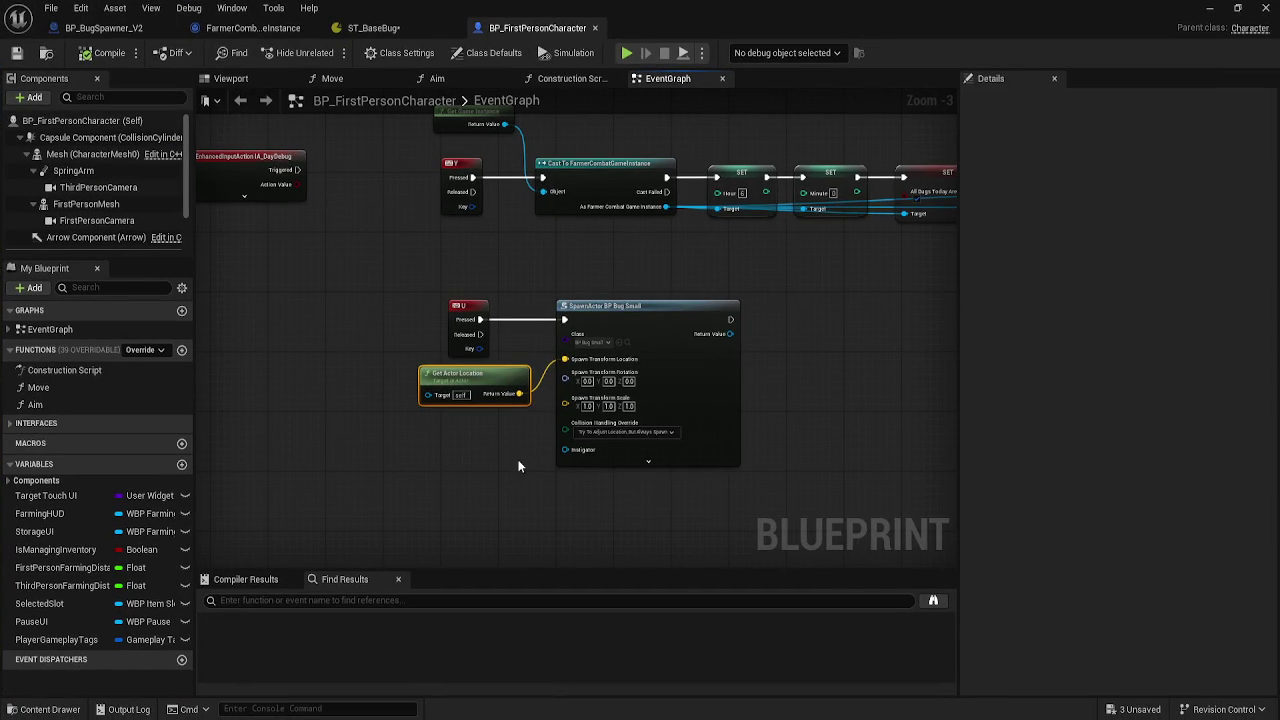
# - Switch to the ST_BaseBug State Tree and select AIC_BaseBug_C_0 Execution #1 in the Debugger
pyautogui.click(520, 464)
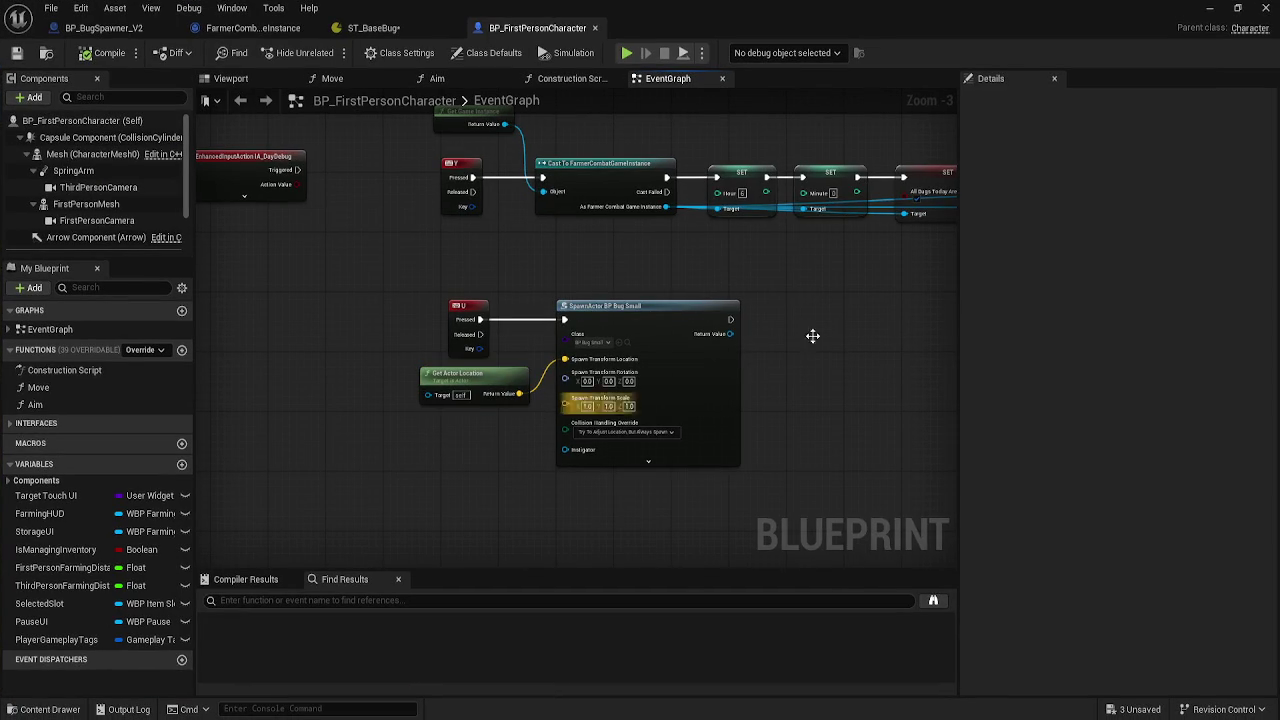
pyautogui.click(373, 28)
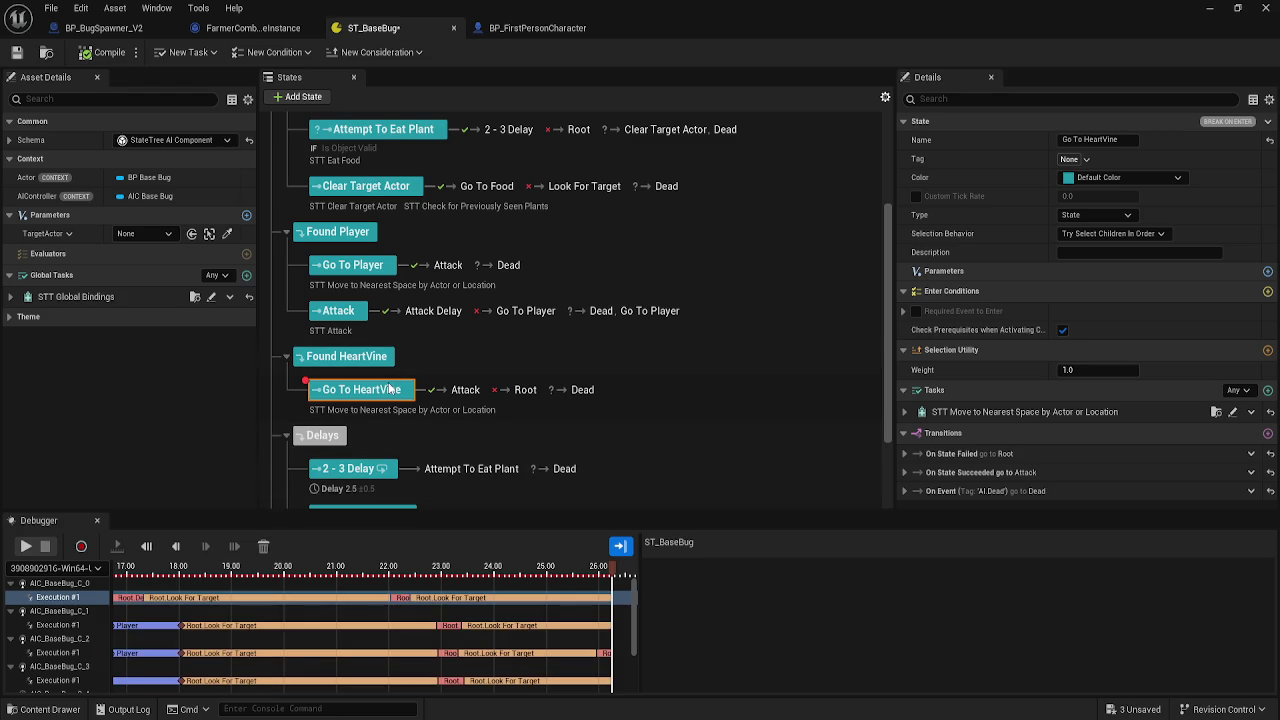
pyautogui.scroll(-1, 490, 645)
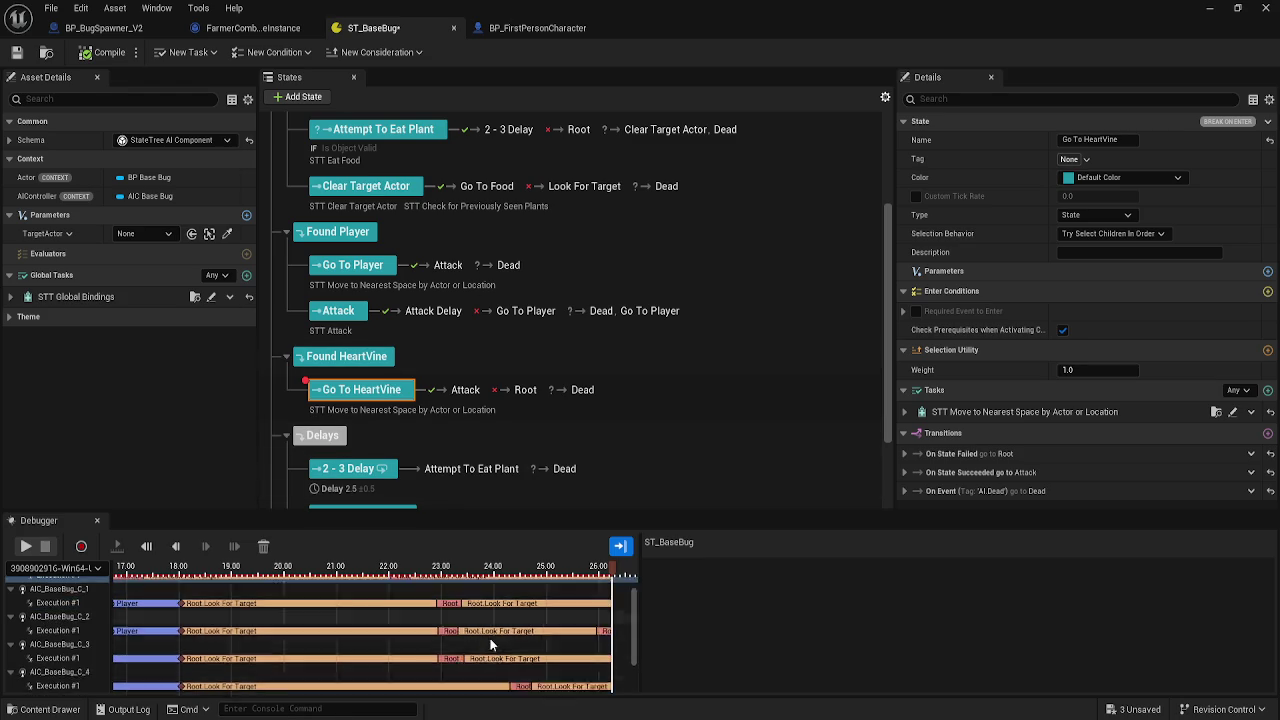
pyautogui.scroll(1, 300, 620)
pyautogui.click(300, 597)
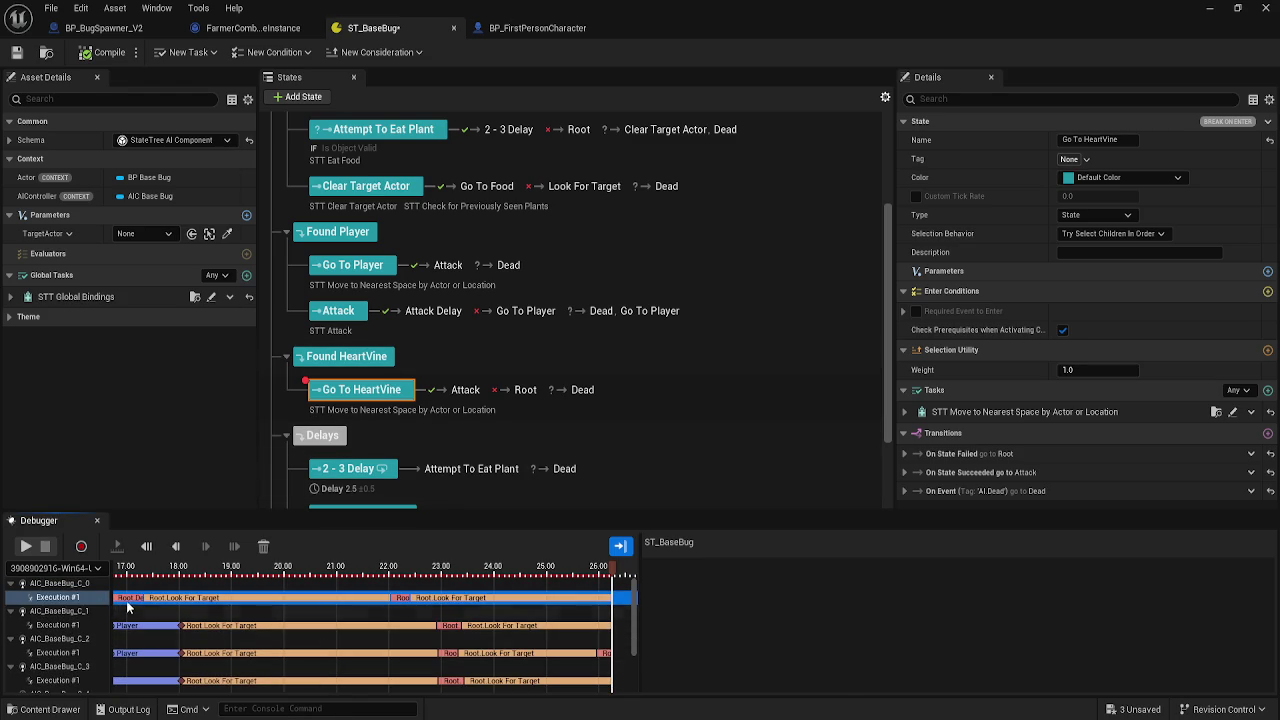
# - Scrub the debugger timeline to around 10–11 seconds to inspect the AI.SensedActor transition to Go To Player
pyautogui.moveTo(127, 607)
pyautogui.mouseDown()
pyautogui.moveTo(83, 615)
pyautogui.moveTo(434, 626)
pyautogui.mouseUp()
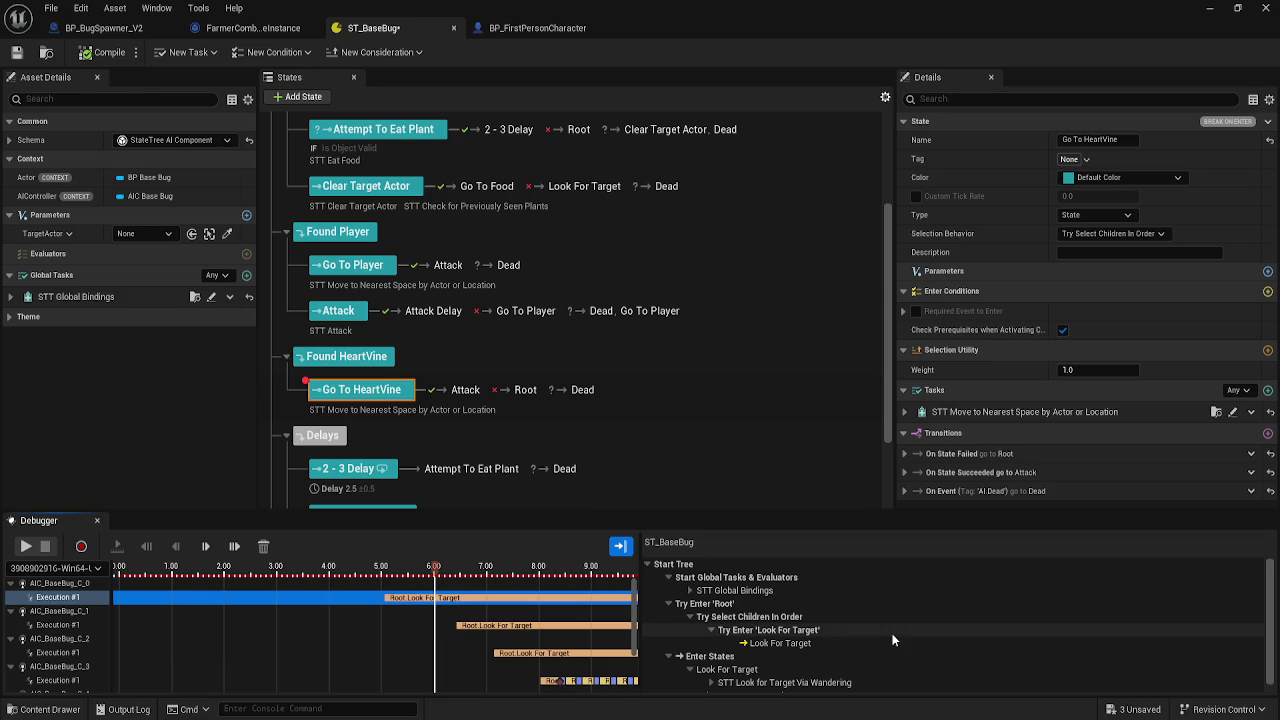
pyautogui.scroll(-1, 815, 634)
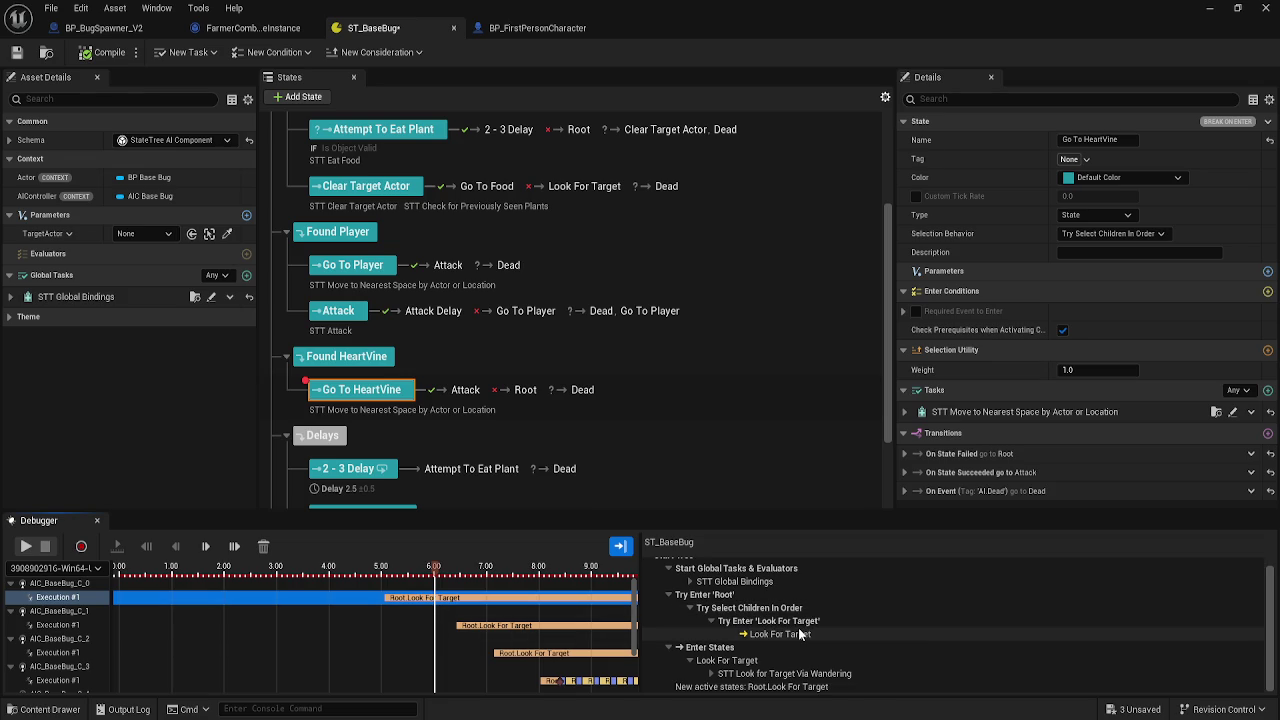
pyautogui.scroll(3, 600, 426)
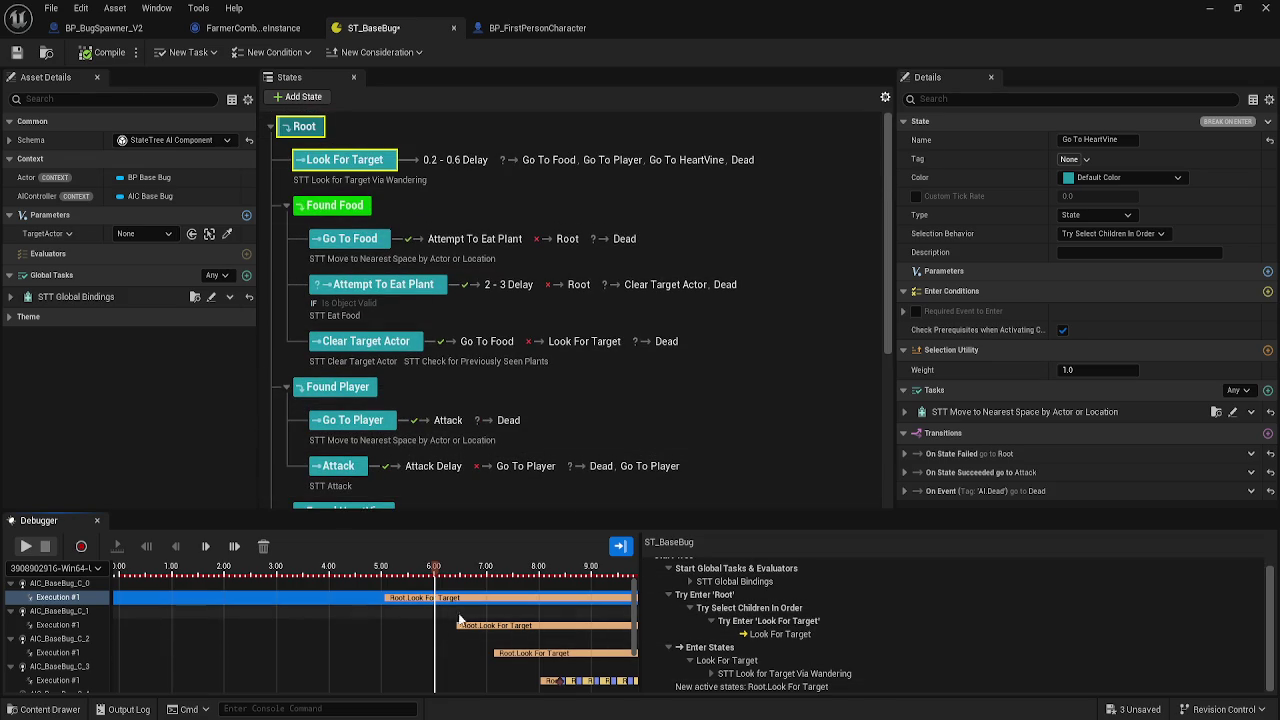
pyautogui.moveTo(434, 617)
pyautogui.mouseDown()
pyautogui.moveTo(540, 614)
pyautogui.moveTo(401, 610)
pyautogui.mouseUp()
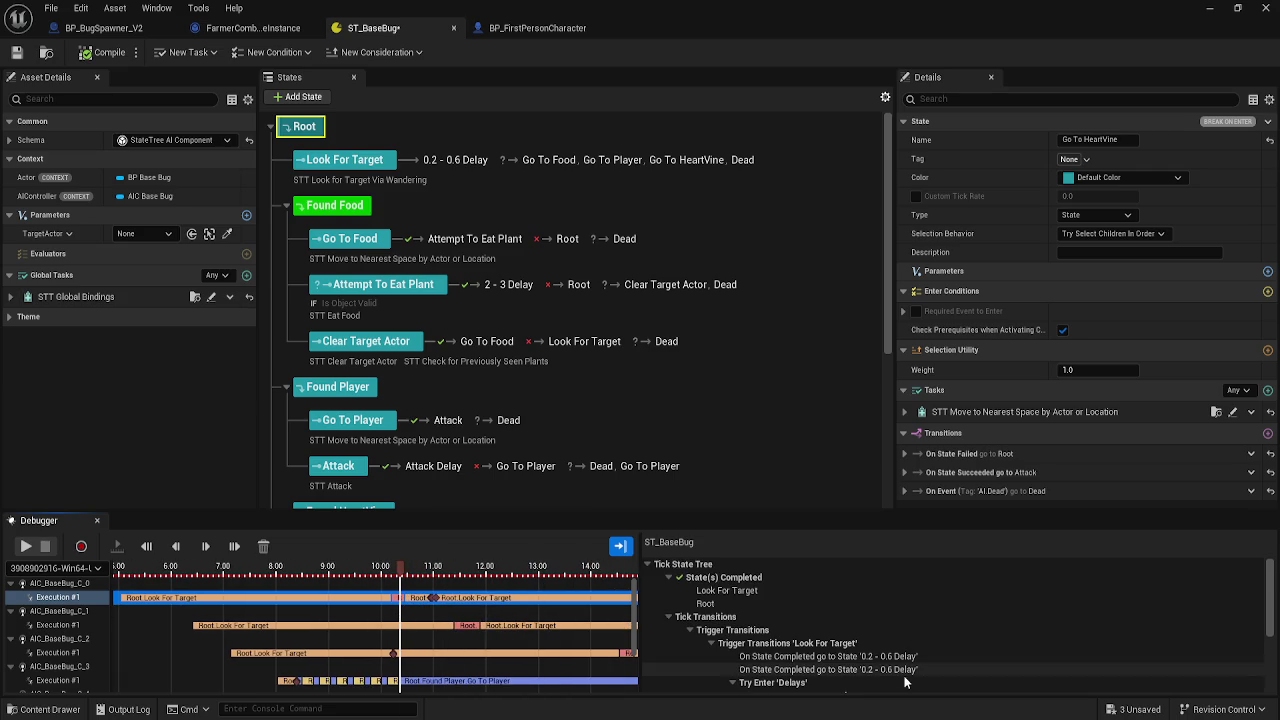
pyautogui.scroll(-1, 910, 680)
pyautogui.scroll(-1, 910, 682)
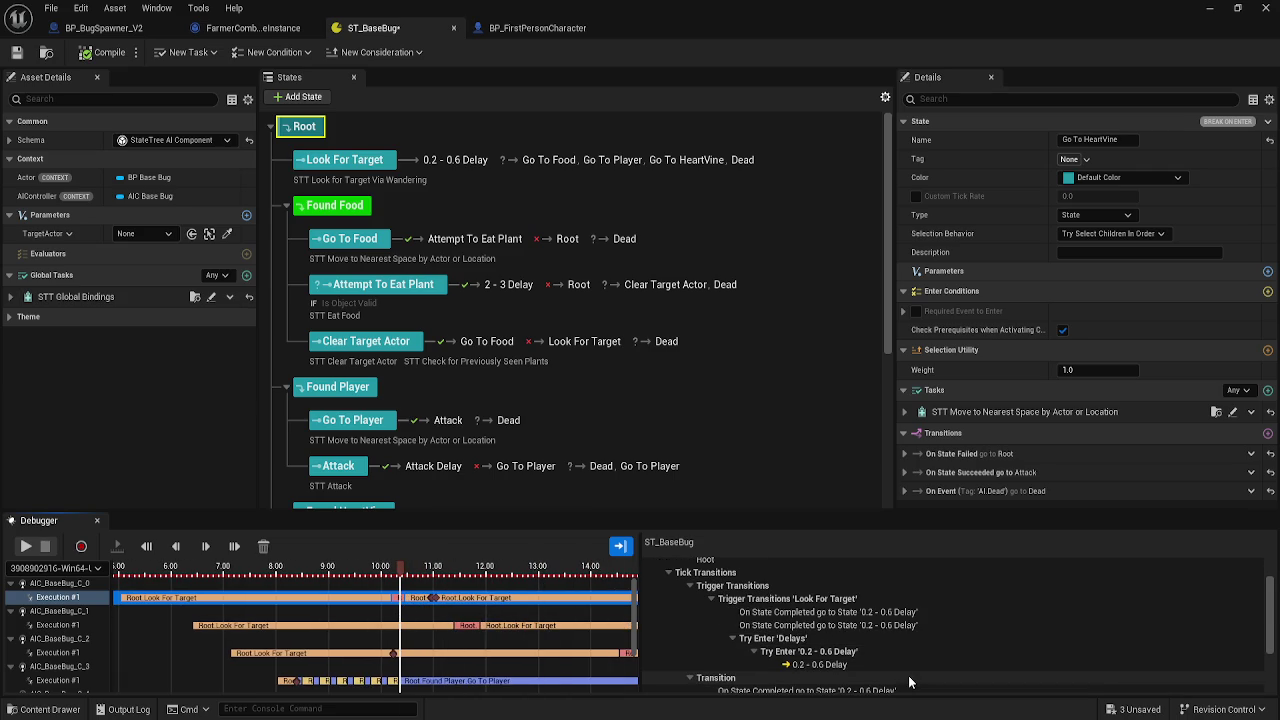
pyautogui.scroll(-3, 910, 680)
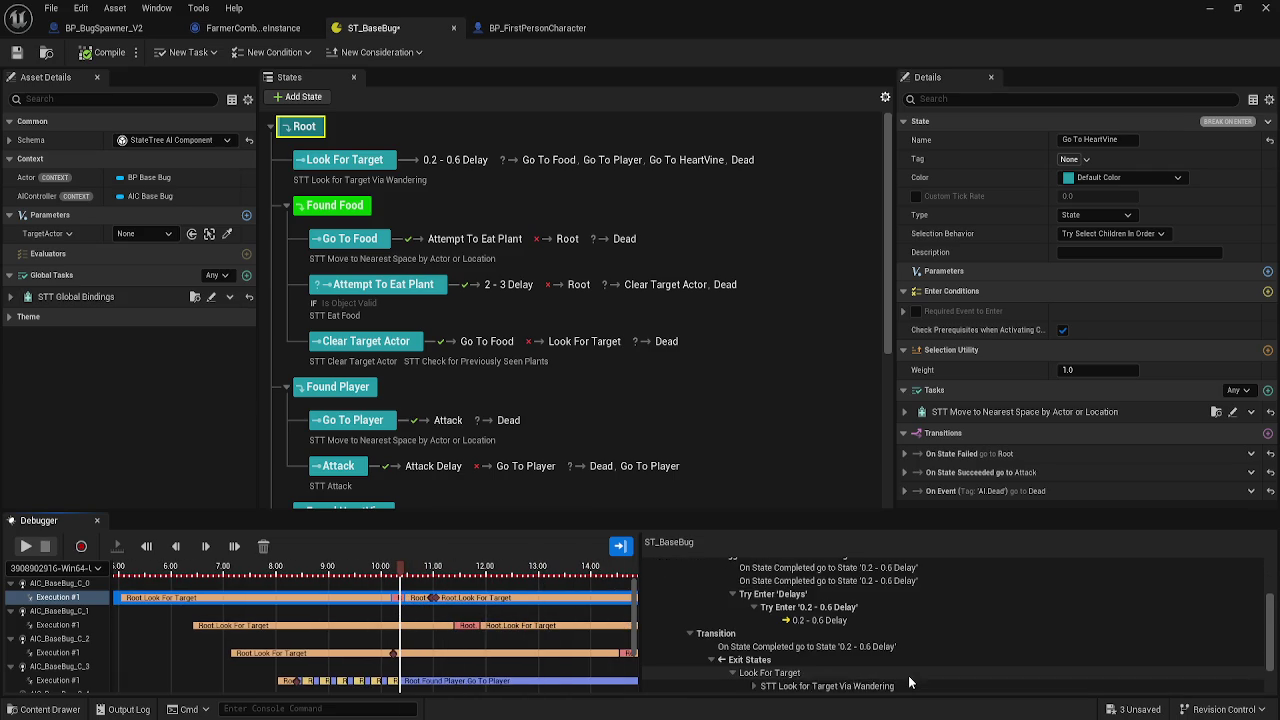
pyautogui.scroll(-2, 888, 583)
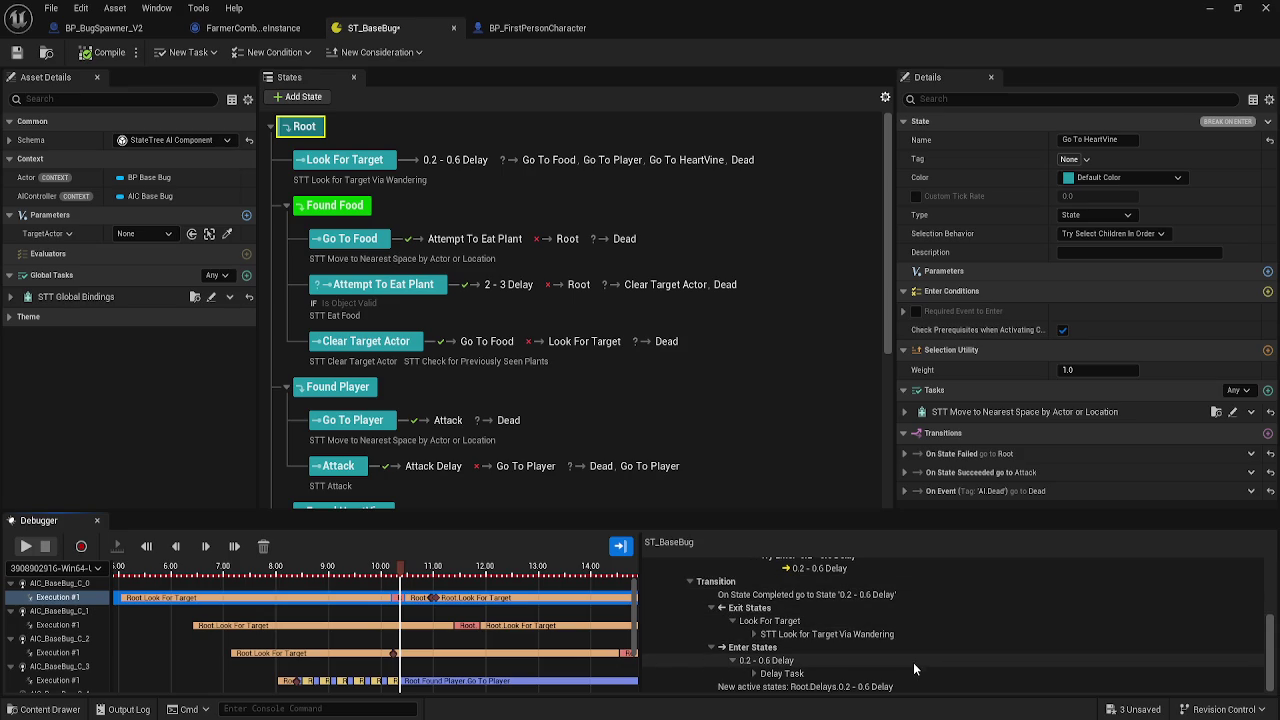
pyautogui.click(418, 615)
pyautogui.moveTo(418, 615); pyautogui.dragTo(423, 615)
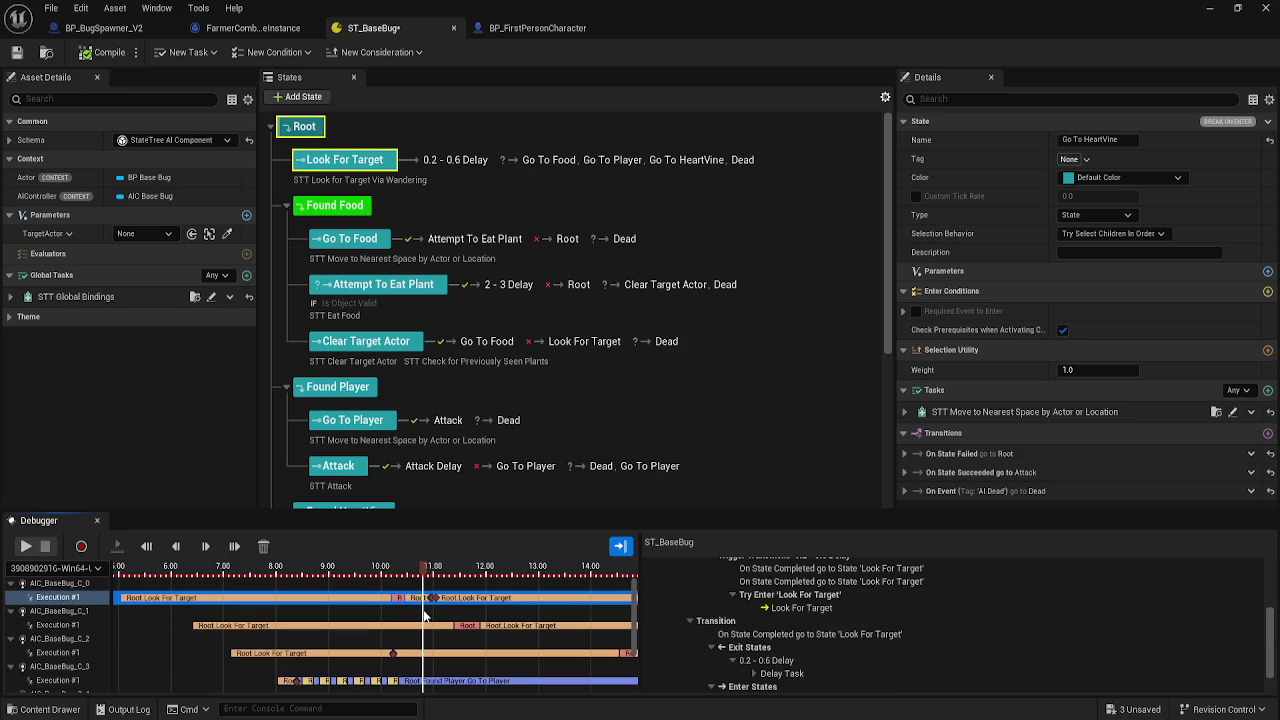
pyautogui.moveTo(423, 615); pyautogui.dragTo(436, 615)
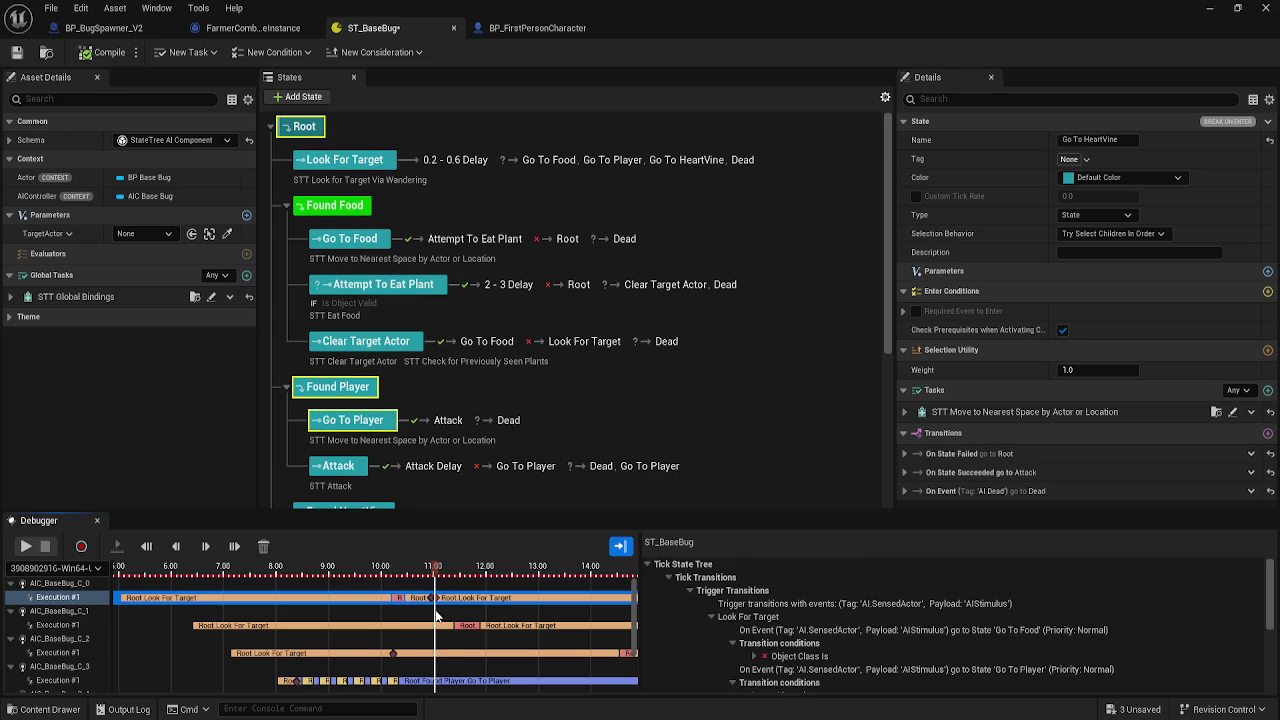
# - Scrub the trace from the Go To Player transition to the bug returning to Look For Target
pyautogui.scroll(-3, 844, 660)
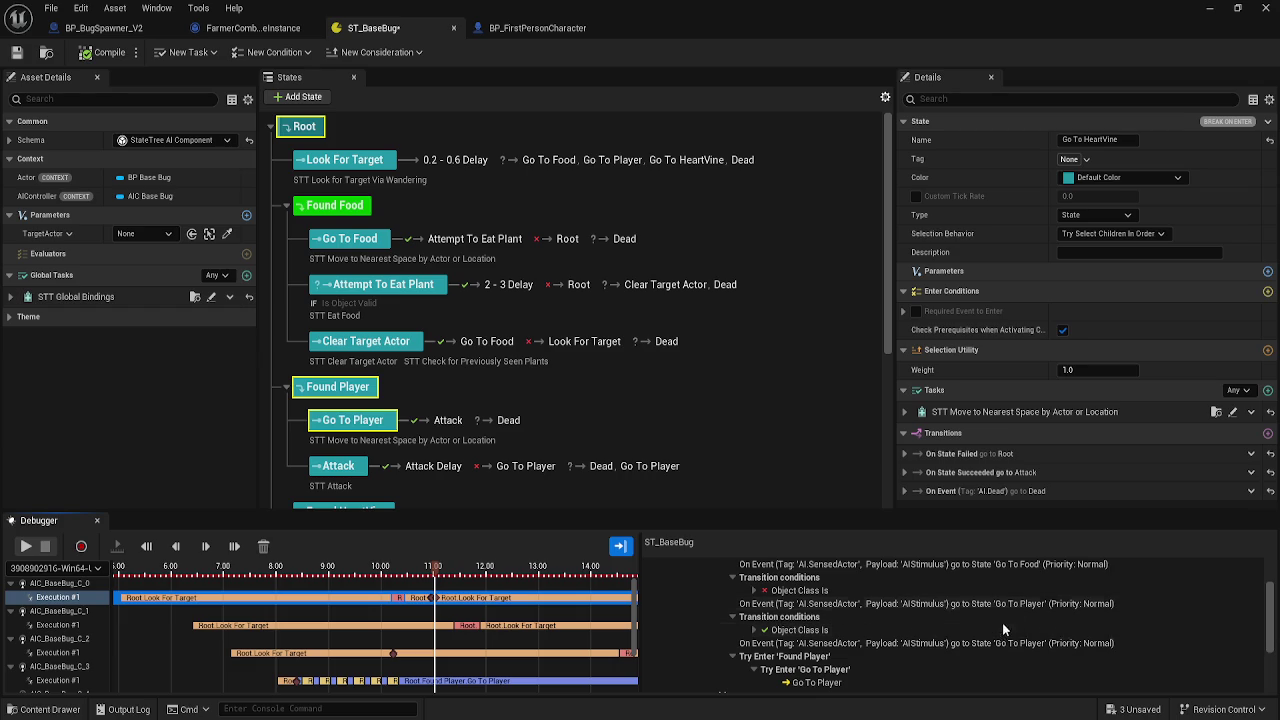
pyautogui.scroll(-5, 977, 648)
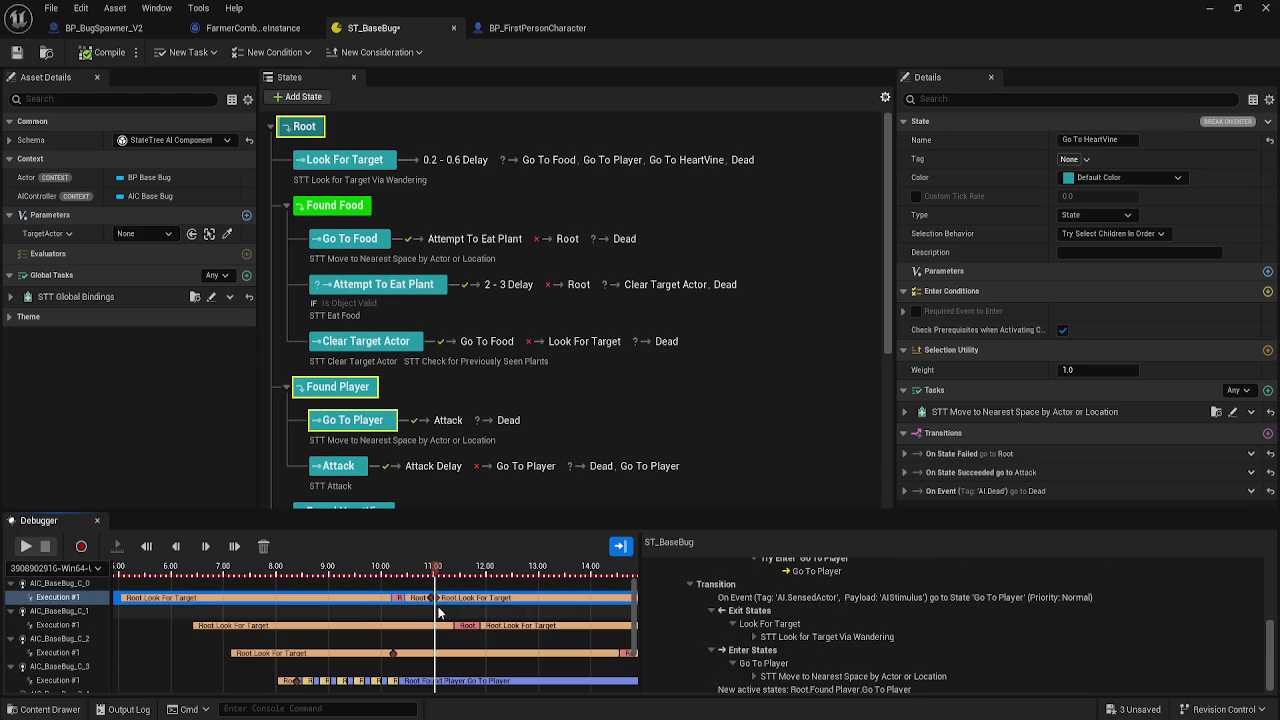
pyautogui.scroll(4, 442, 615)
pyautogui.scroll(3, 405, 615)
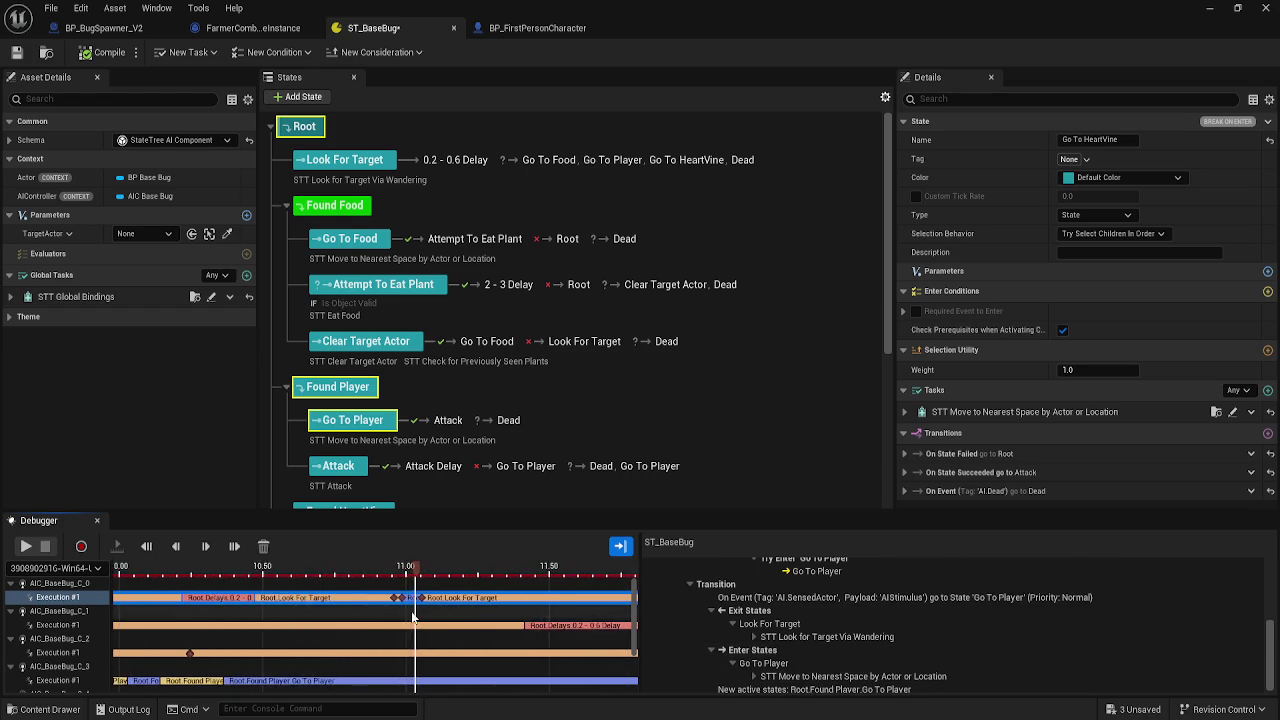
pyautogui.scroll(3, 410, 615)
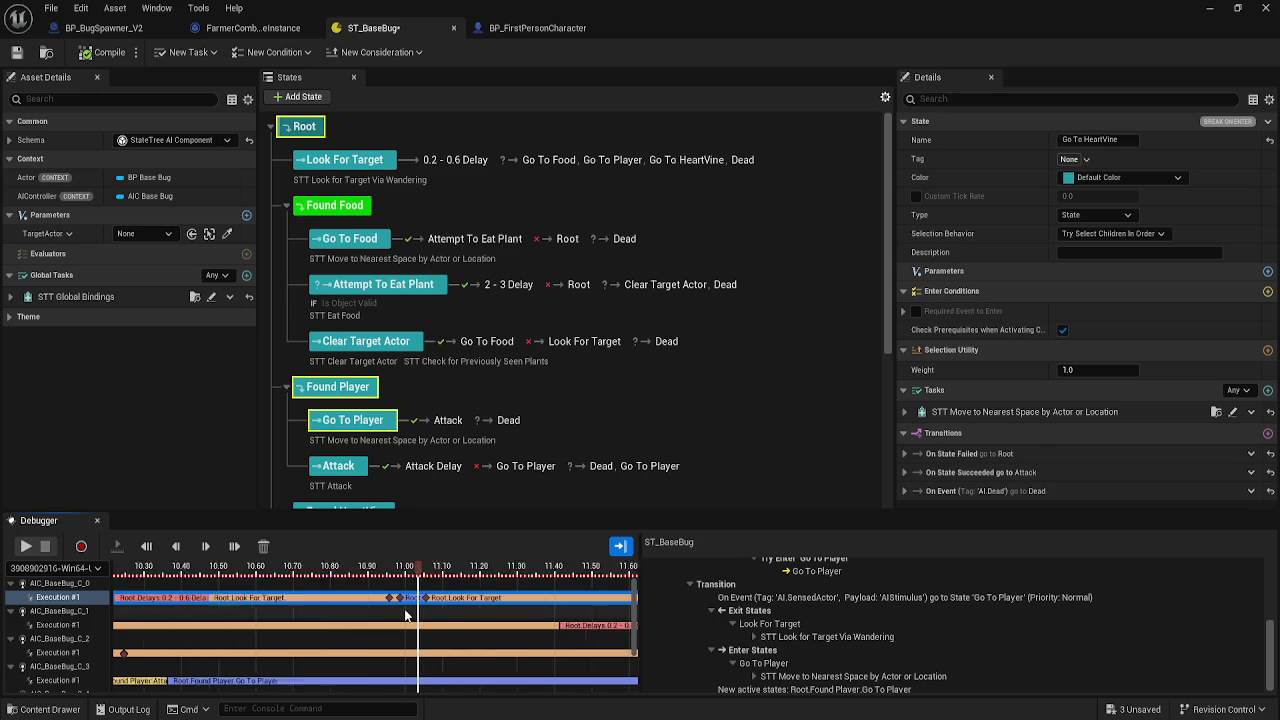
pyautogui.moveTo(416, 614)
pyautogui.mouseDown()
pyautogui.moveTo(387, 612)
pyautogui.moveTo(419, 616)
pyautogui.mouseUp()
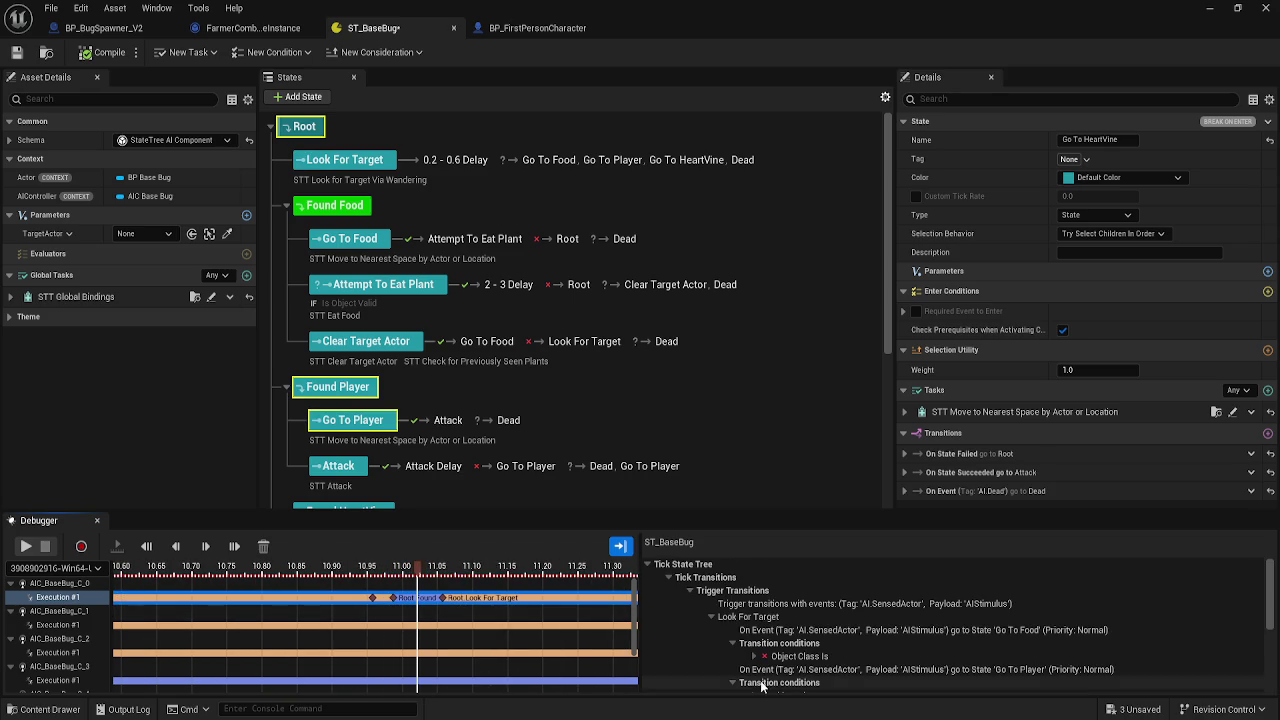
pyautogui.scroll(-3, 798, 647)
pyautogui.scroll(-2, 889, 661)
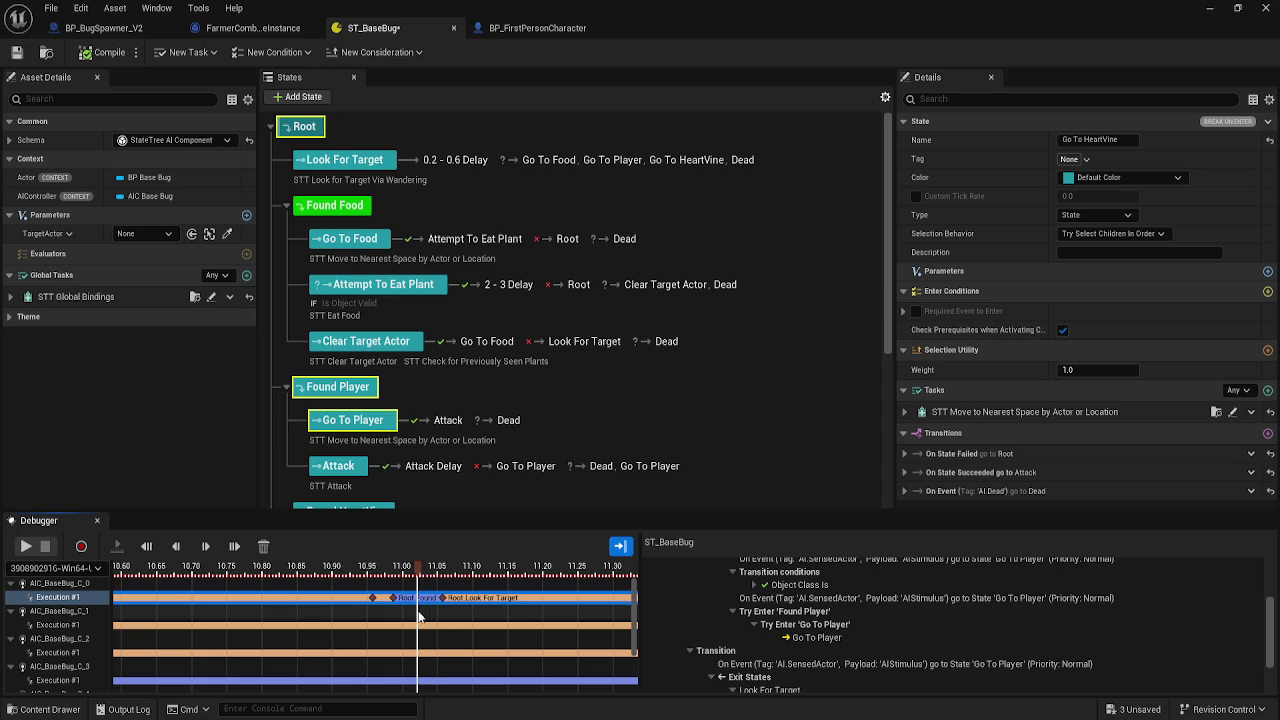
pyautogui.moveTo(423, 617); pyautogui.dragTo(441, 620)
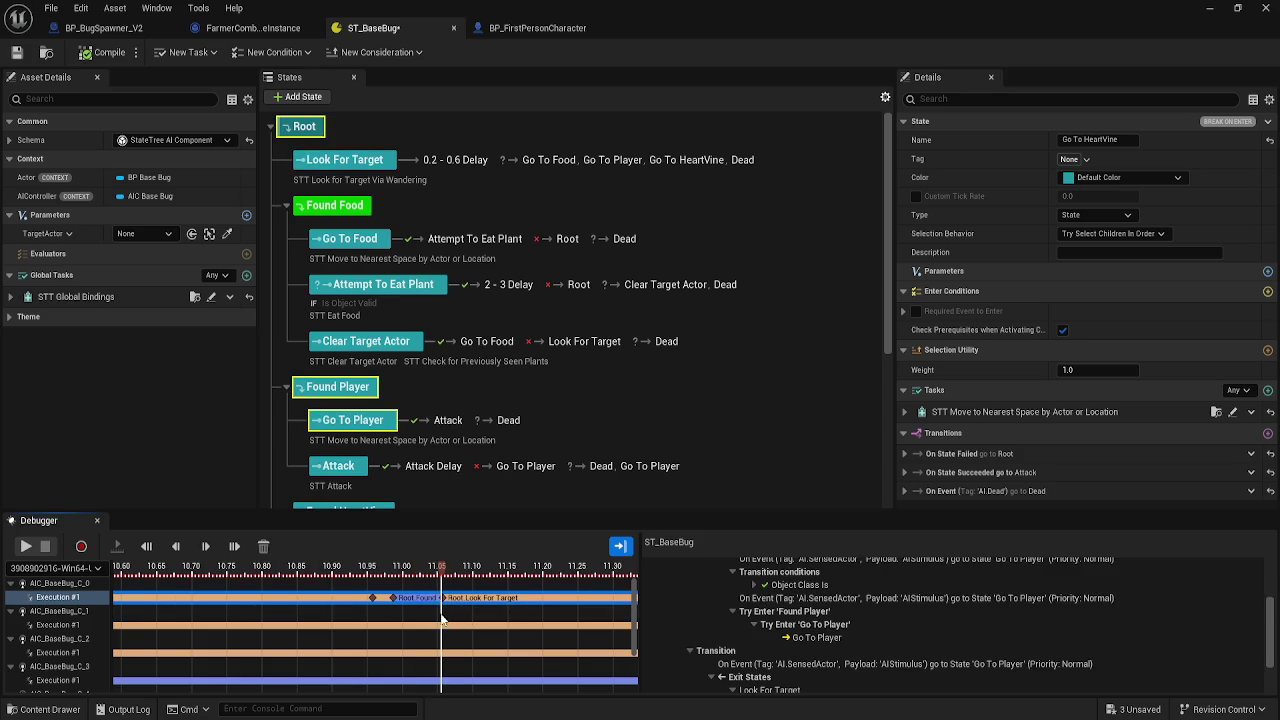
pyautogui.scroll(-3, 886, 663)
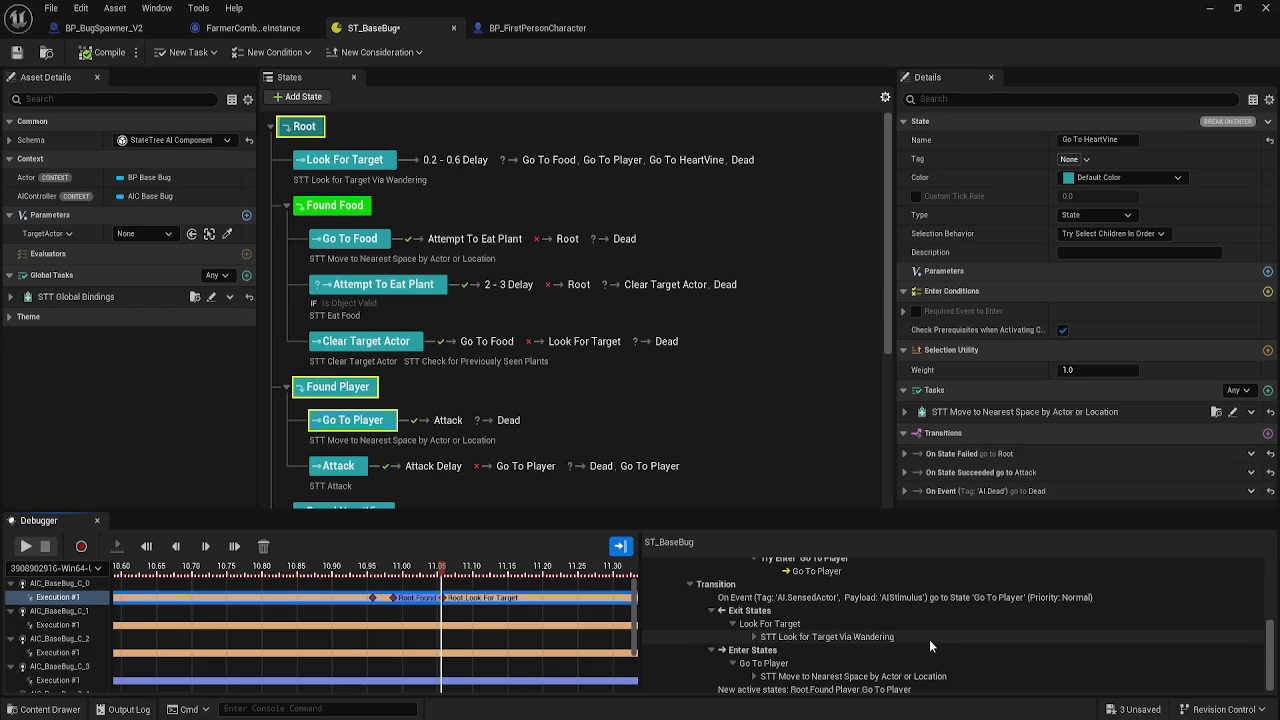
pyautogui.scroll(-1, 929, 639)
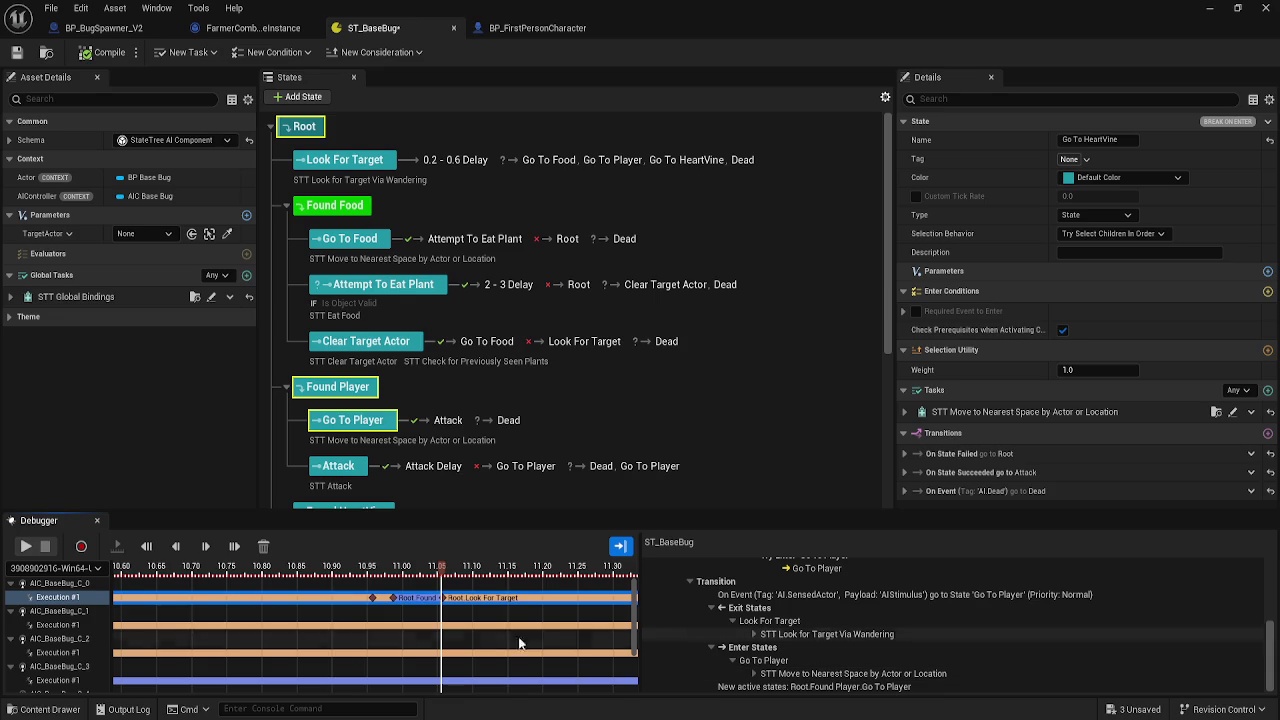
pyautogui.press('Right')
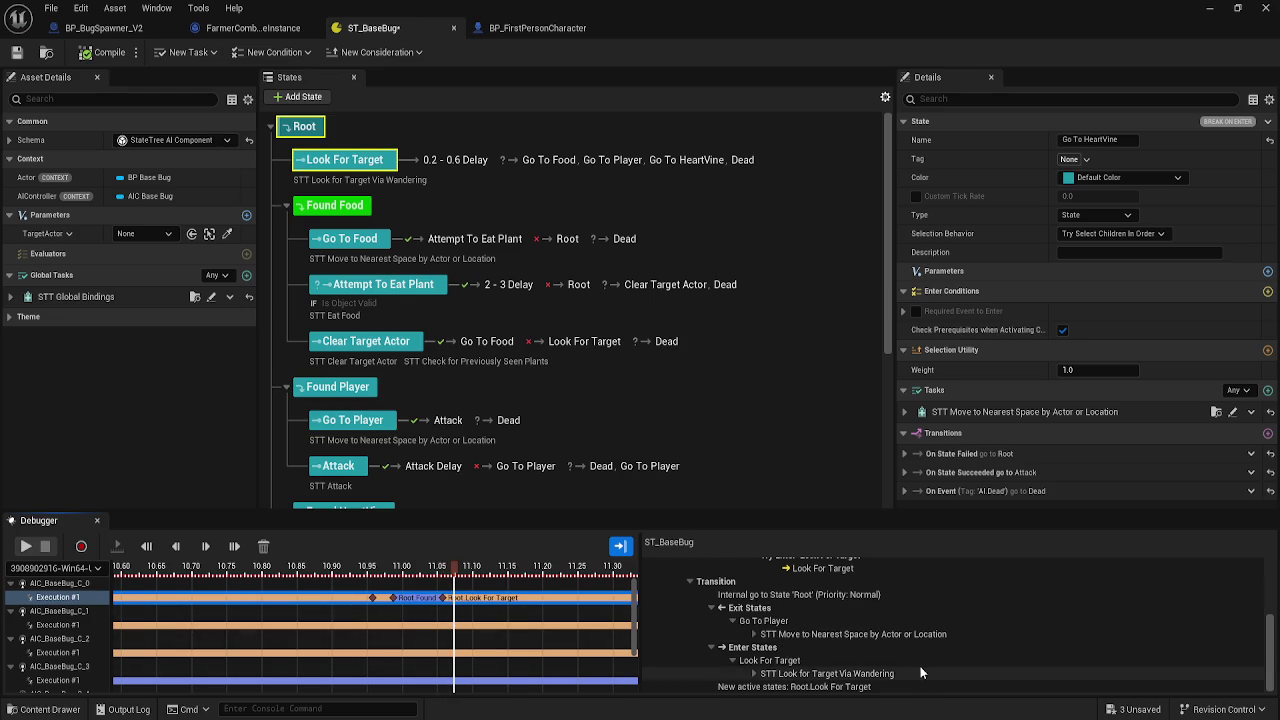
# - Step the trace between 11.00 and 11.05 seconds, then advance it to the latest recorded frame
pyautogui.scroll(5, 918, 672)
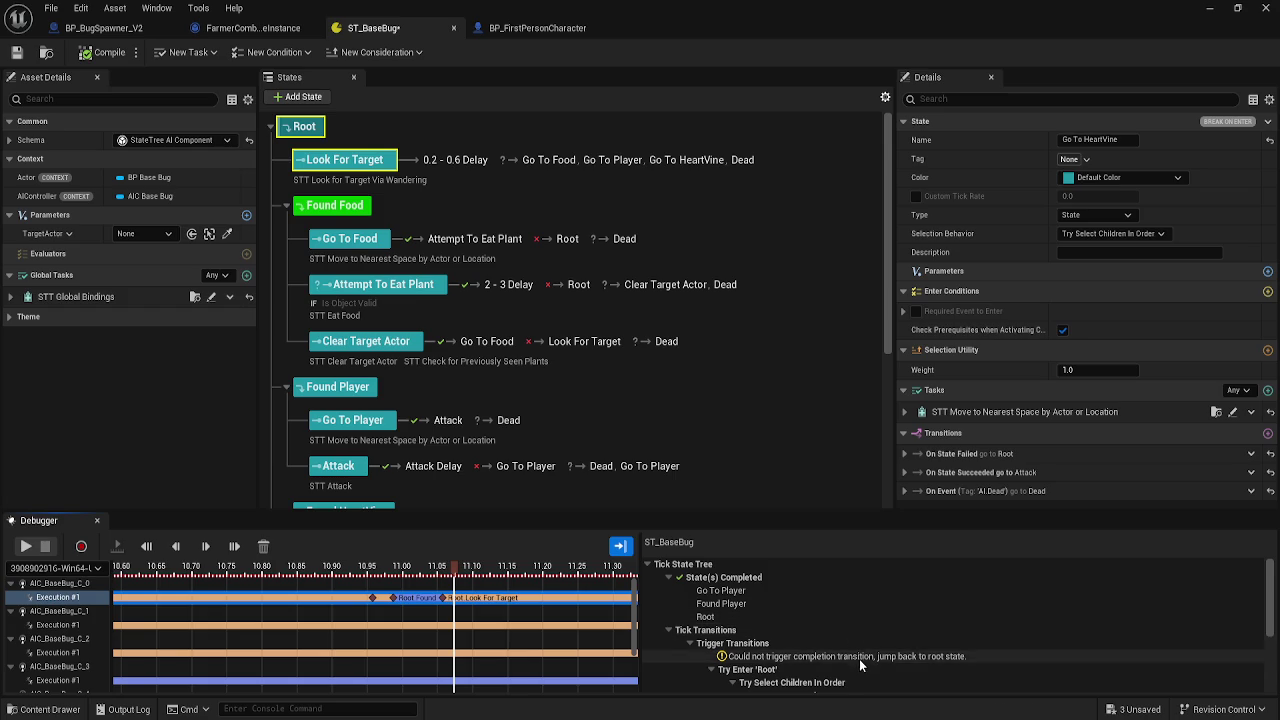
pyautogui.scroll(-2, 859, 659)
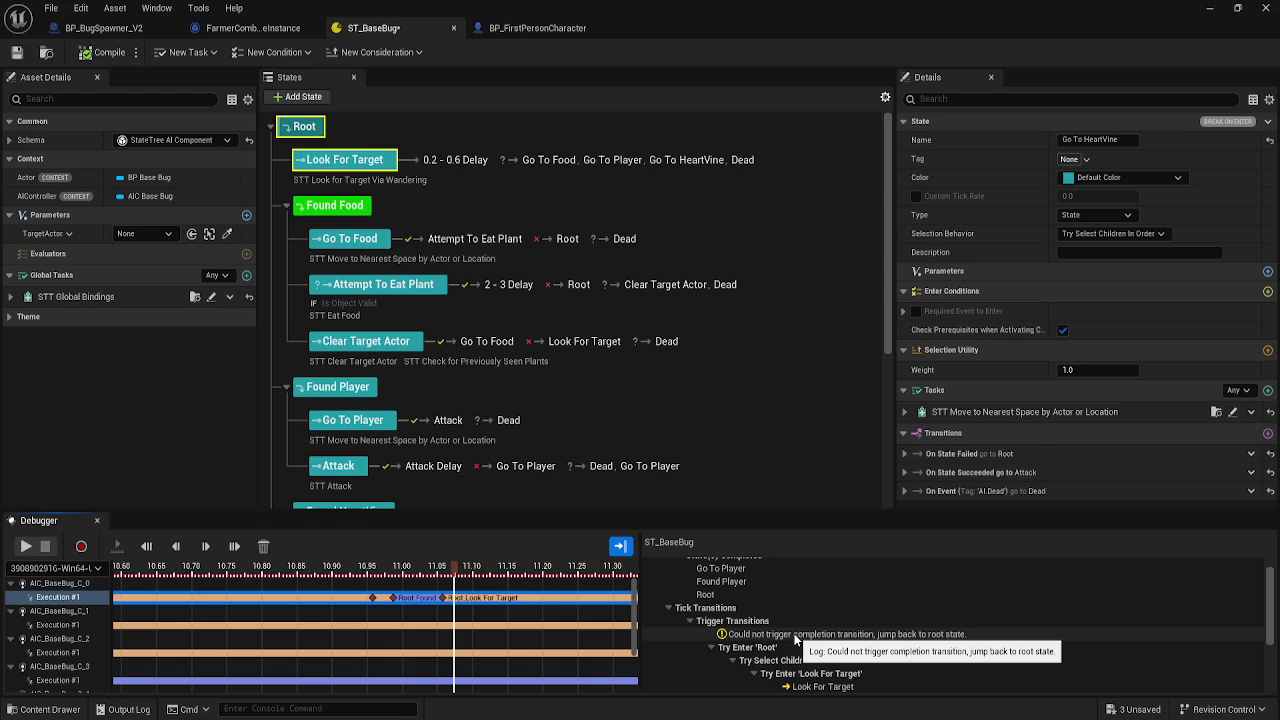
pyautogui.click(431, 603)
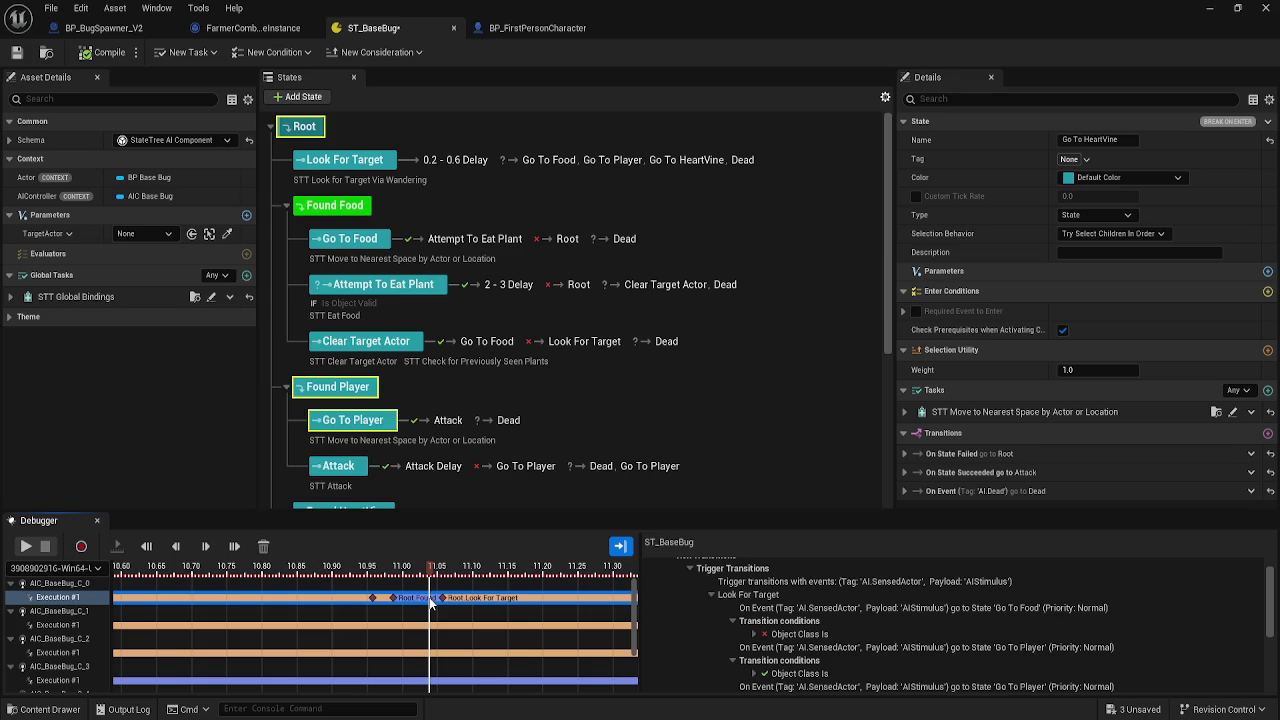
pyautogui.moveTo(431, 603)
pyautogui.mouseDown()
pyautogui.moveTo(413, 603)
pyautogui.moveTo(466, 605)
pyautogui.moveTo(422, 605)
pyautogui.mouseUp()
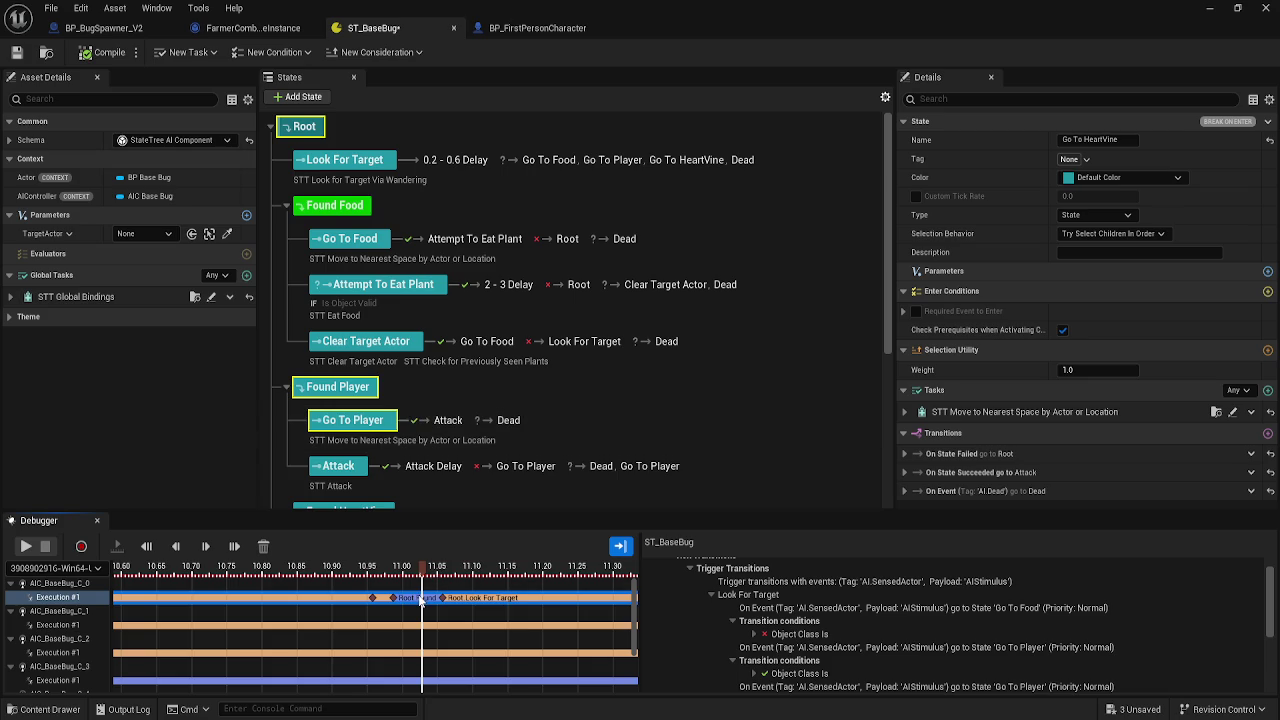
pyautogui.click(420, 600)
pyautogui.moveTo(420, 600); pyautogui.dragTo(430, 602)
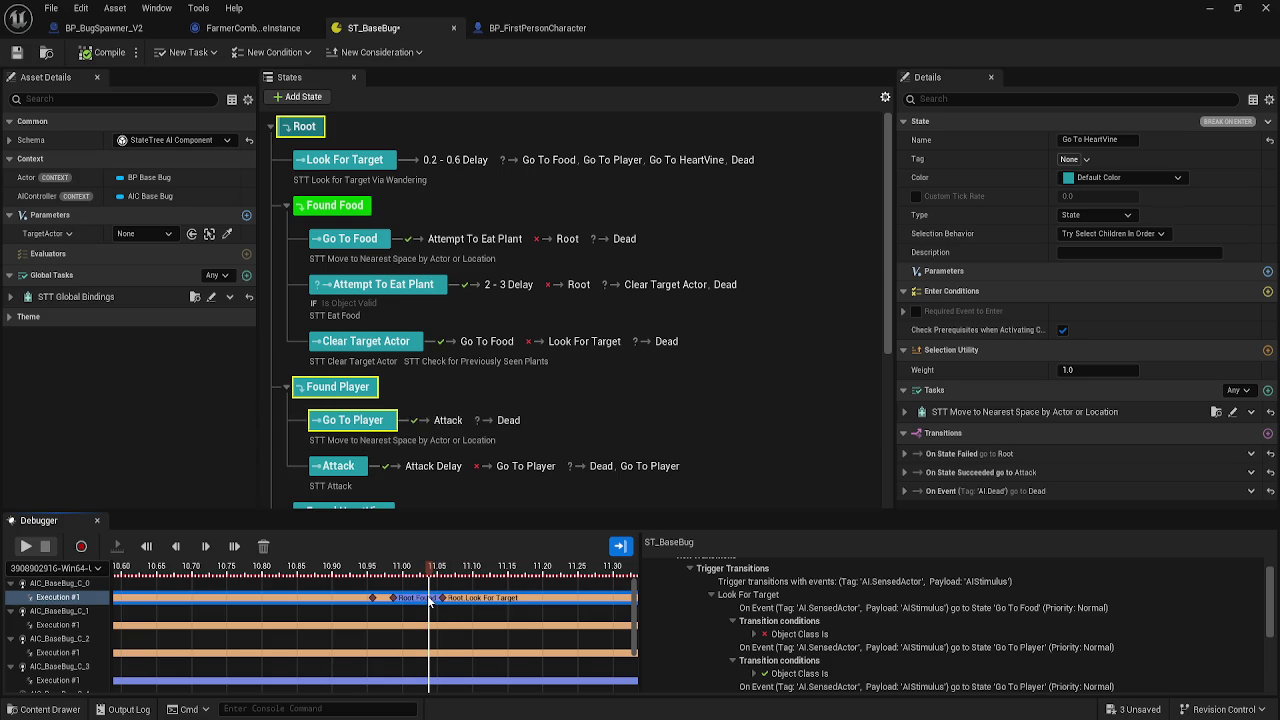
pyautogui.moveTo(430, 602); pyautogui.dragTo(626, 598)
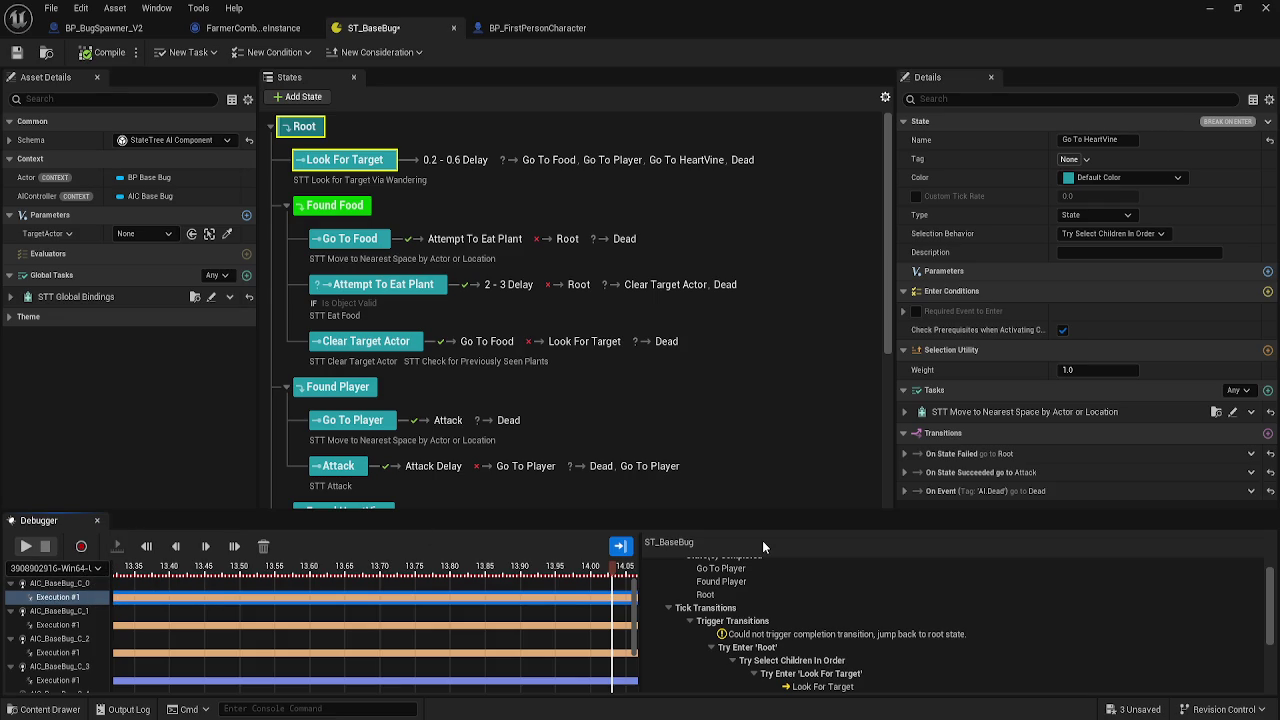
# - Check the AIC_BaseBug_C_0 execution track and the trace-session list, which offers no live session
pyautogui.rightClick(58, 521)
pyautogui.click(265, 635)
pyautogui.click(57, 600)
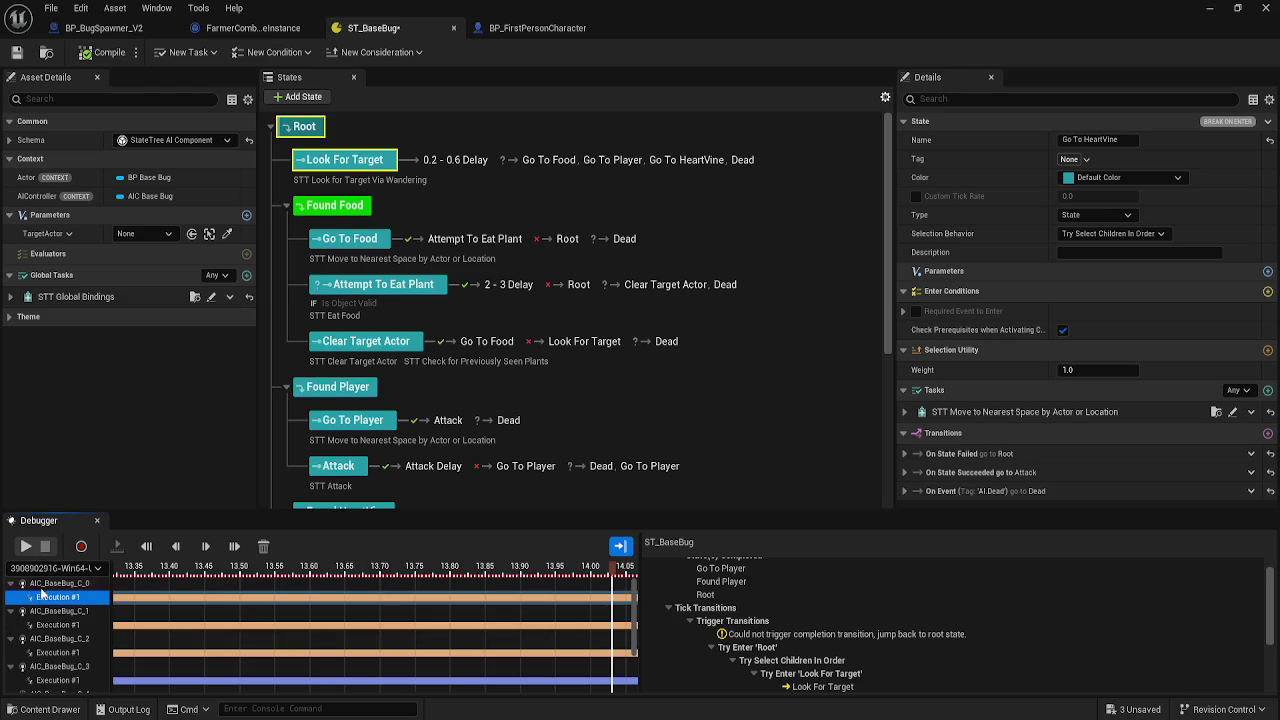
pyautogui.click(58, 583)
pyautogui.click(72, 568)
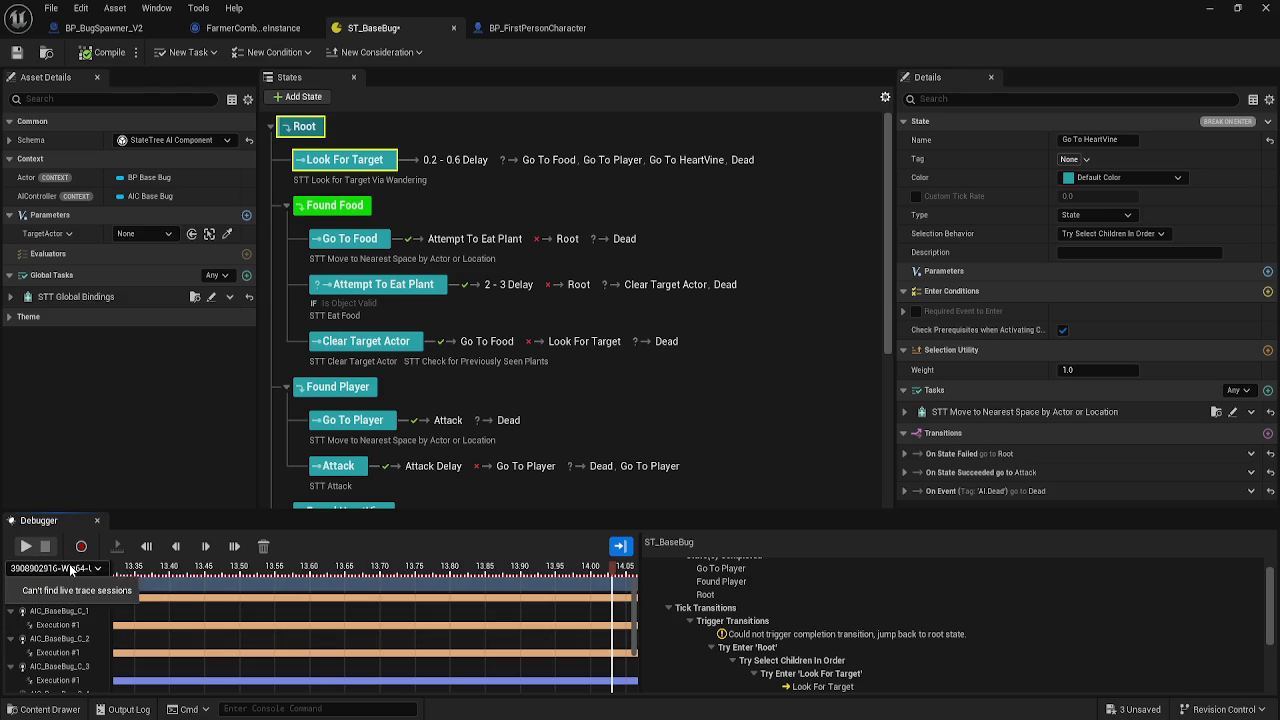
pyautogui.click(72, 568)
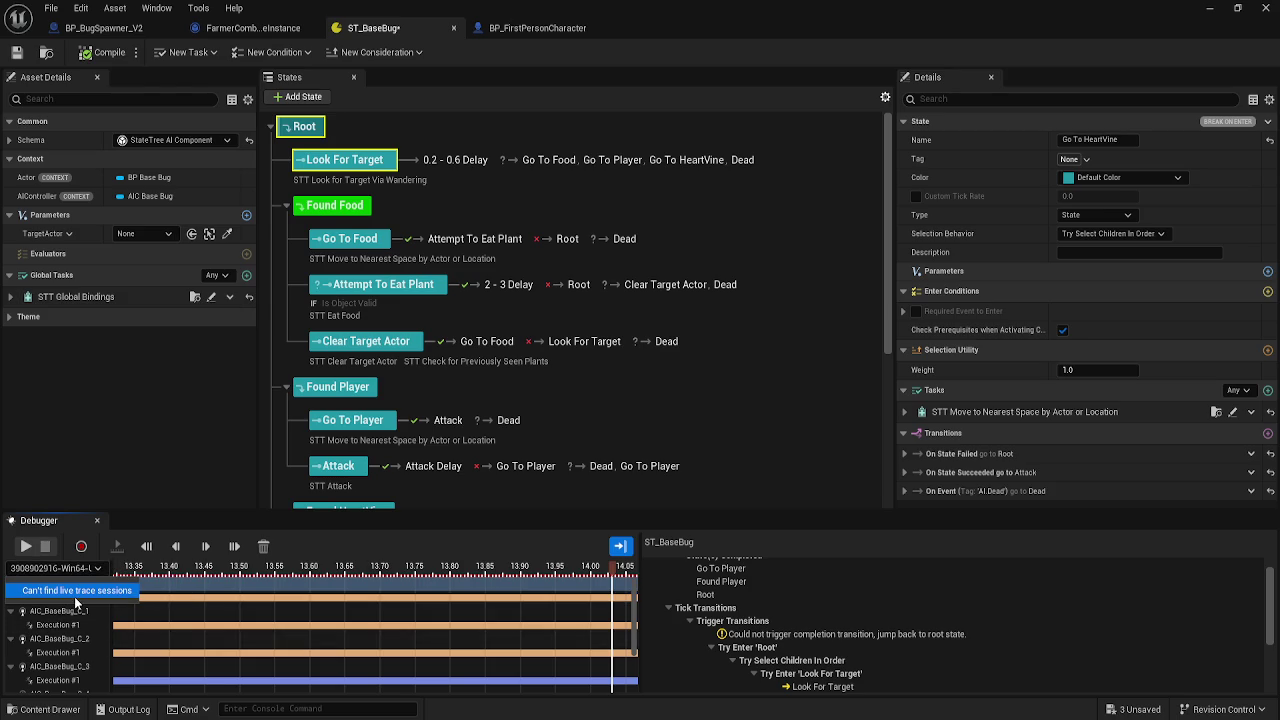
pyautogui.click(75, 594)
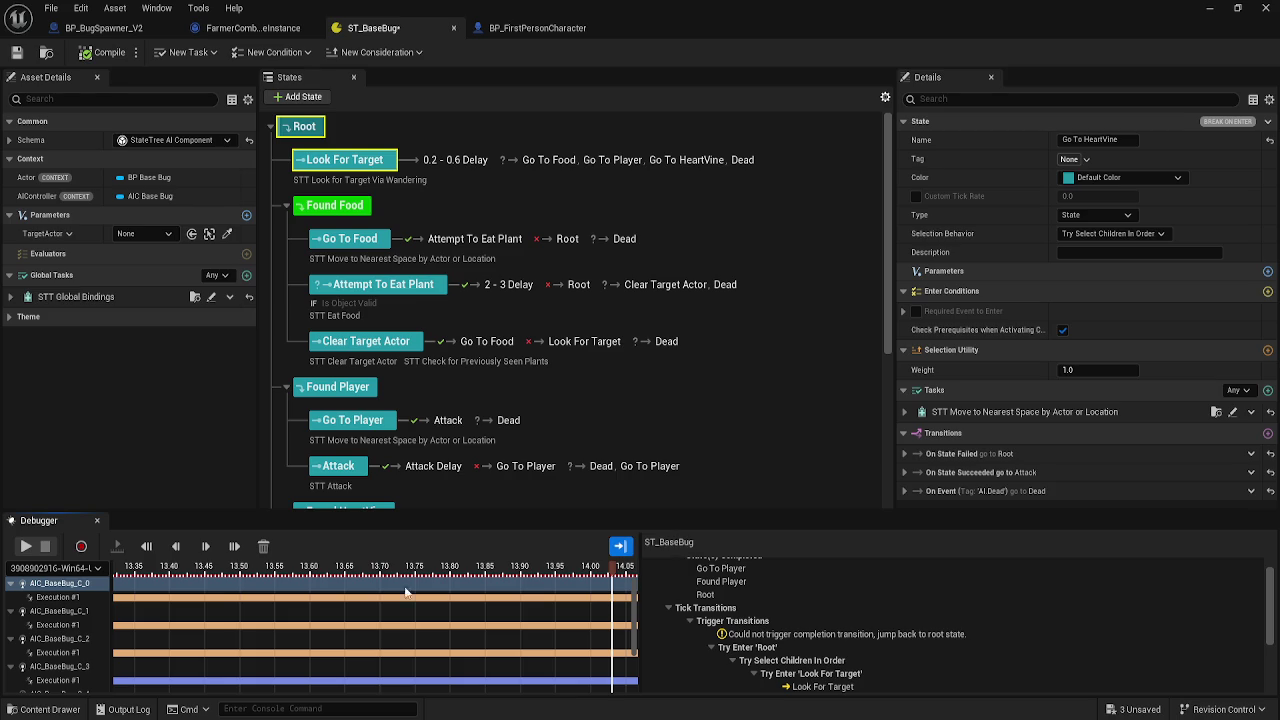
# - Reopen the Debugger via Window > Debugger and show the Look For Target state's details
pyautogui.click(97, 524)
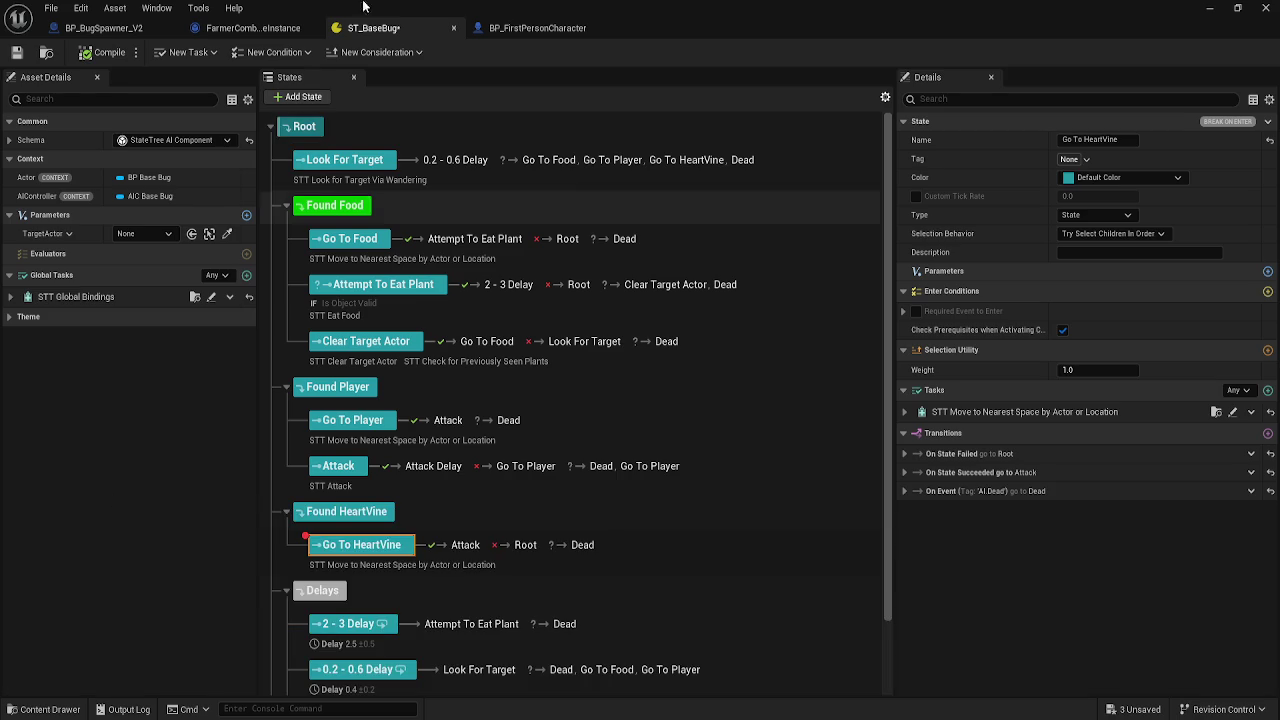
pyautogui.click(156, 8)
pyautogui.click(205, 197)
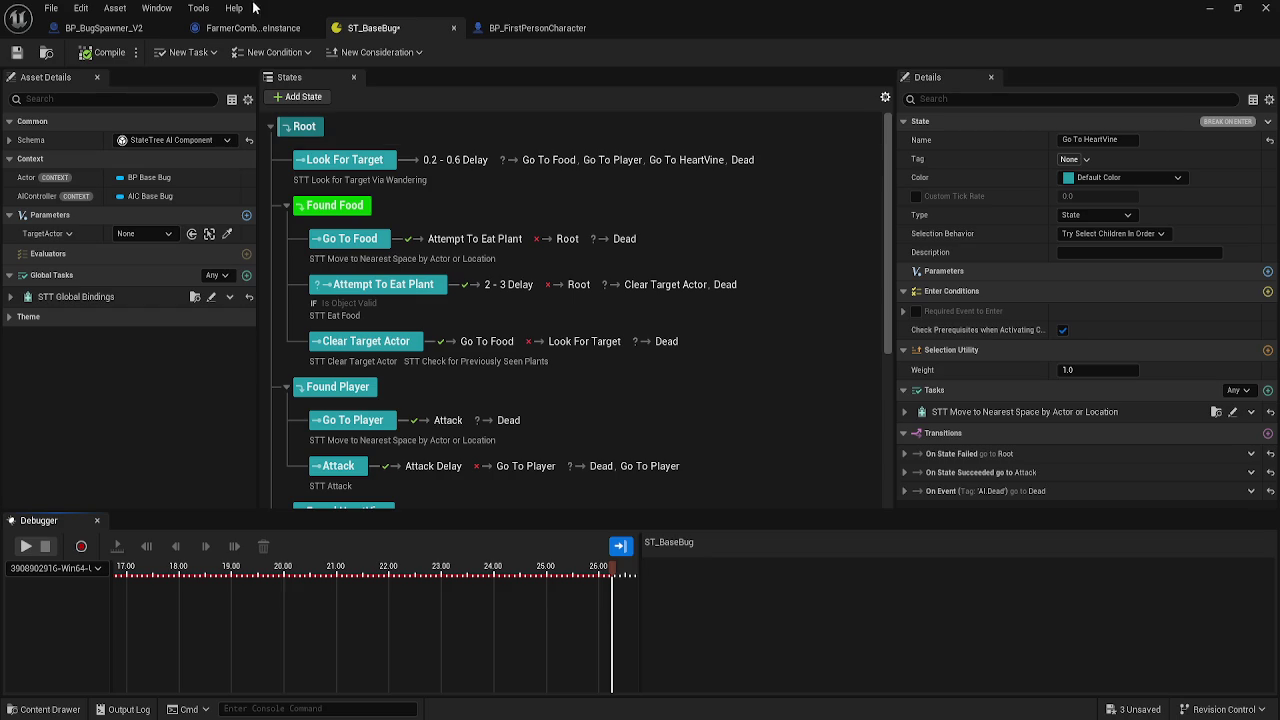
pyautogui.click(503, 25)
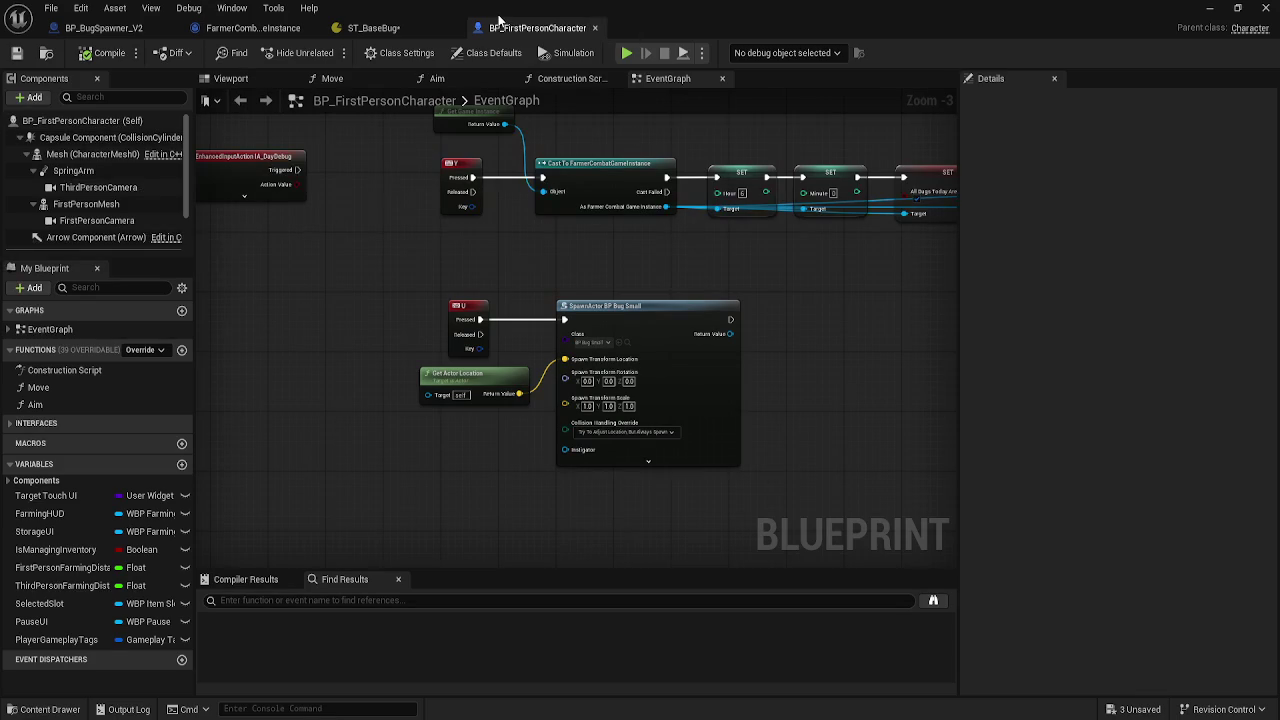
pyautogui.click(372, 27)
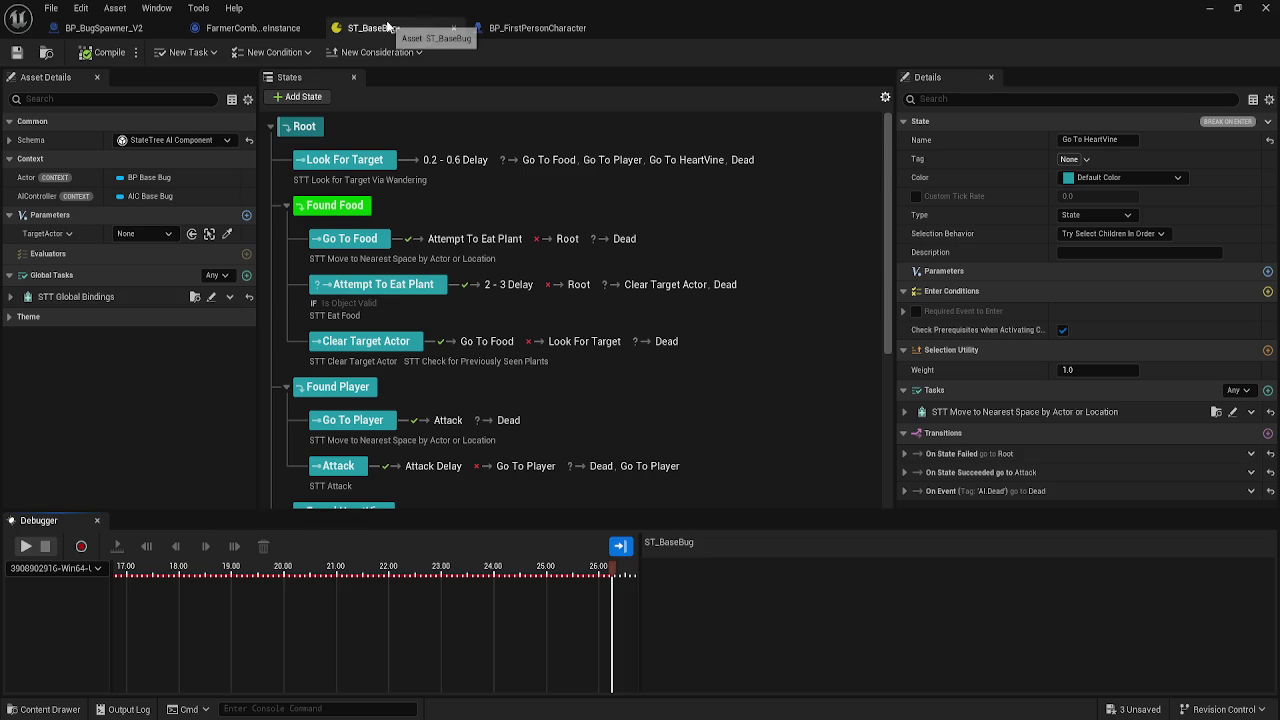
pyautogui.click(386, 179)
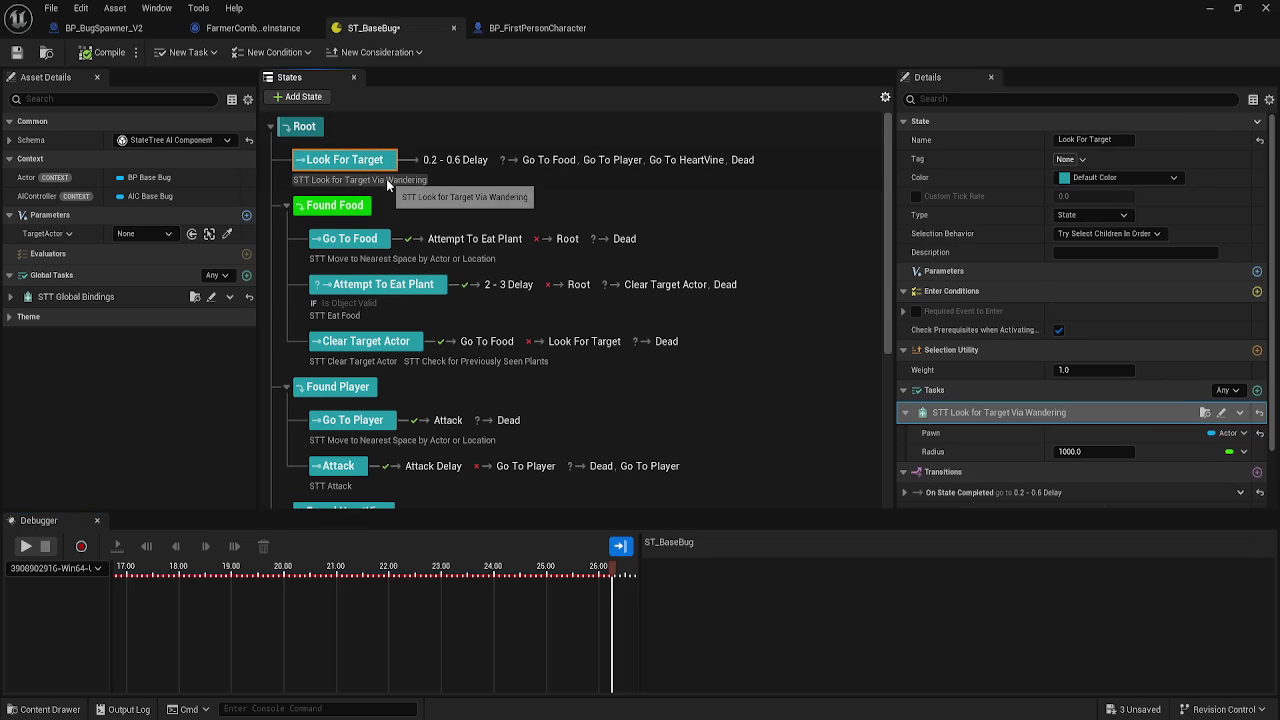
# - Open the STT_LookForTargetViaWandering task blueprint and review its AI MoveTo and TurnCharacter nodes
pyautogui.click(1222, 414)
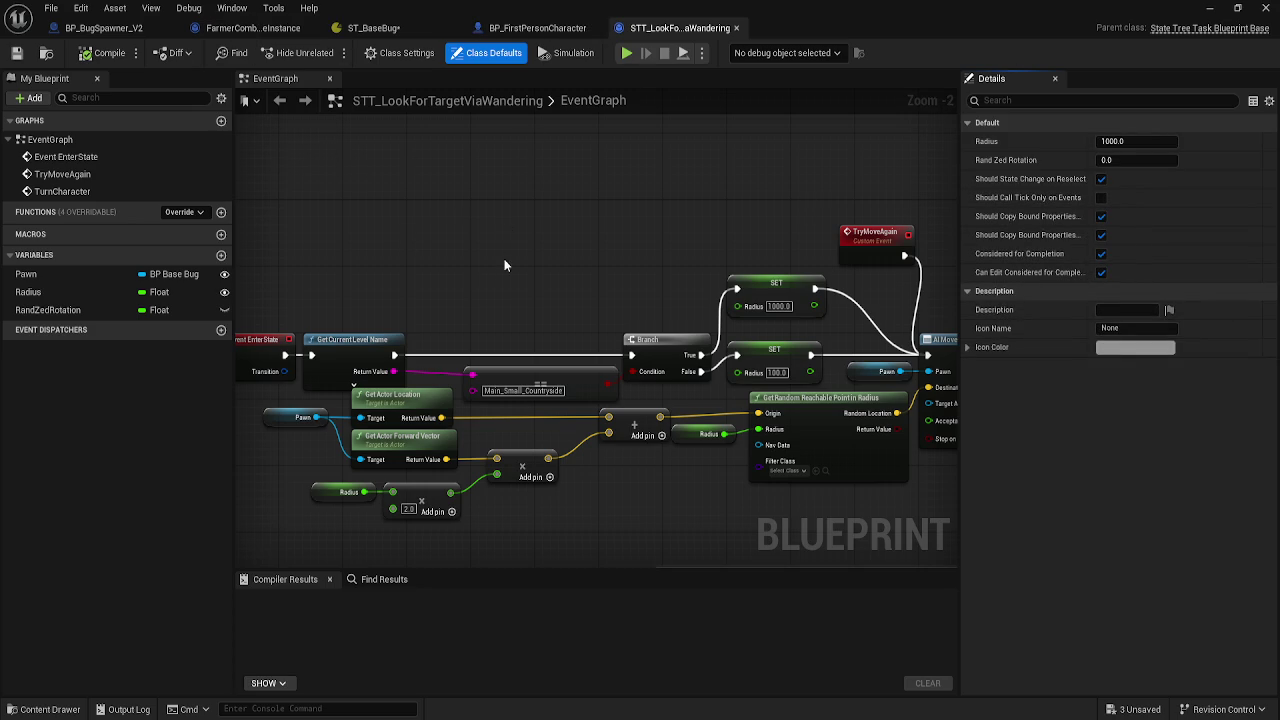
pyautogui.scroll(-1, 494, 281)
pyautogui.moveTo(494, 281)
pyautogui.mouseDown()
pyautogui.moveTo(615, 260)
pyautogui.moveTo(315, 157)
pyautogui.mouseUp()
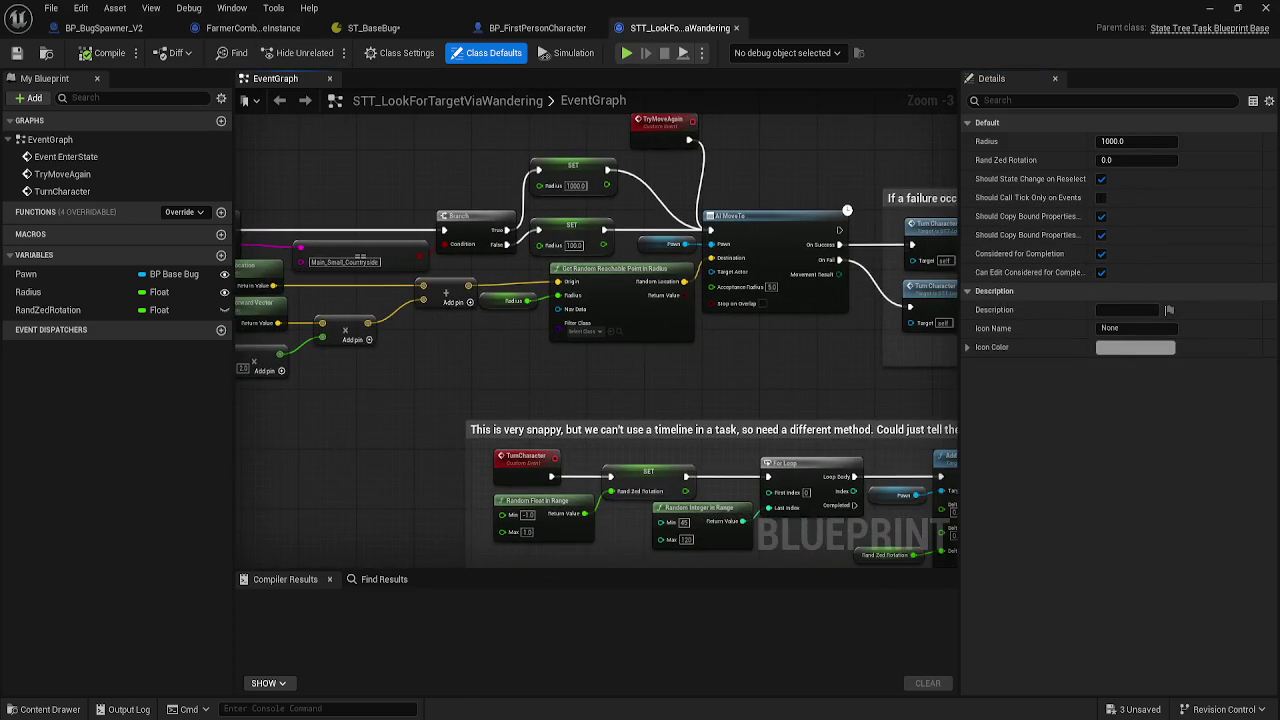
pyautogui.moveTo(527, 388); pyautogui.dragTo(391, 341)
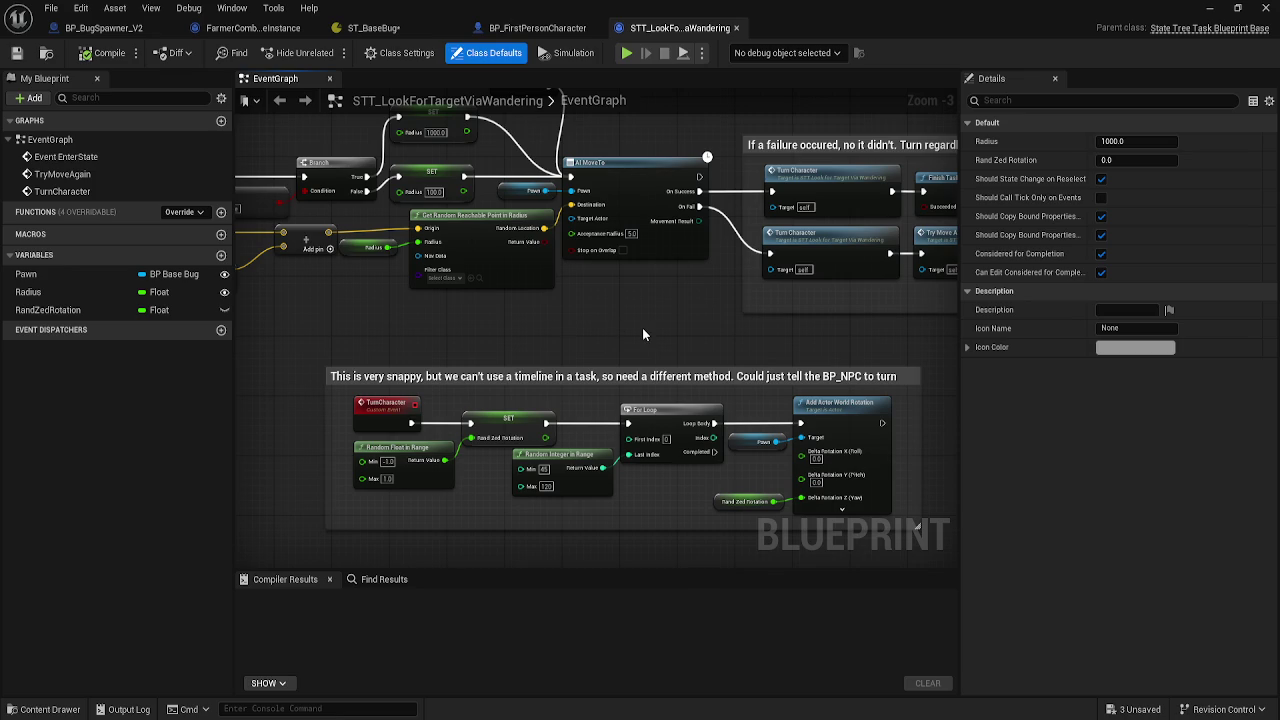
pyautogui.moveTo(664, 318)
pyautogui.mouseDown()
pyautogui.moveTo(487, 390)
pyautogui.moveTo(603, 374)
pyautogui.moveTo(683, 340)
pyautogui.moveTo(508, 357)
pyautogui.moveTo(666, 270)
pyautogui.mouseUp()
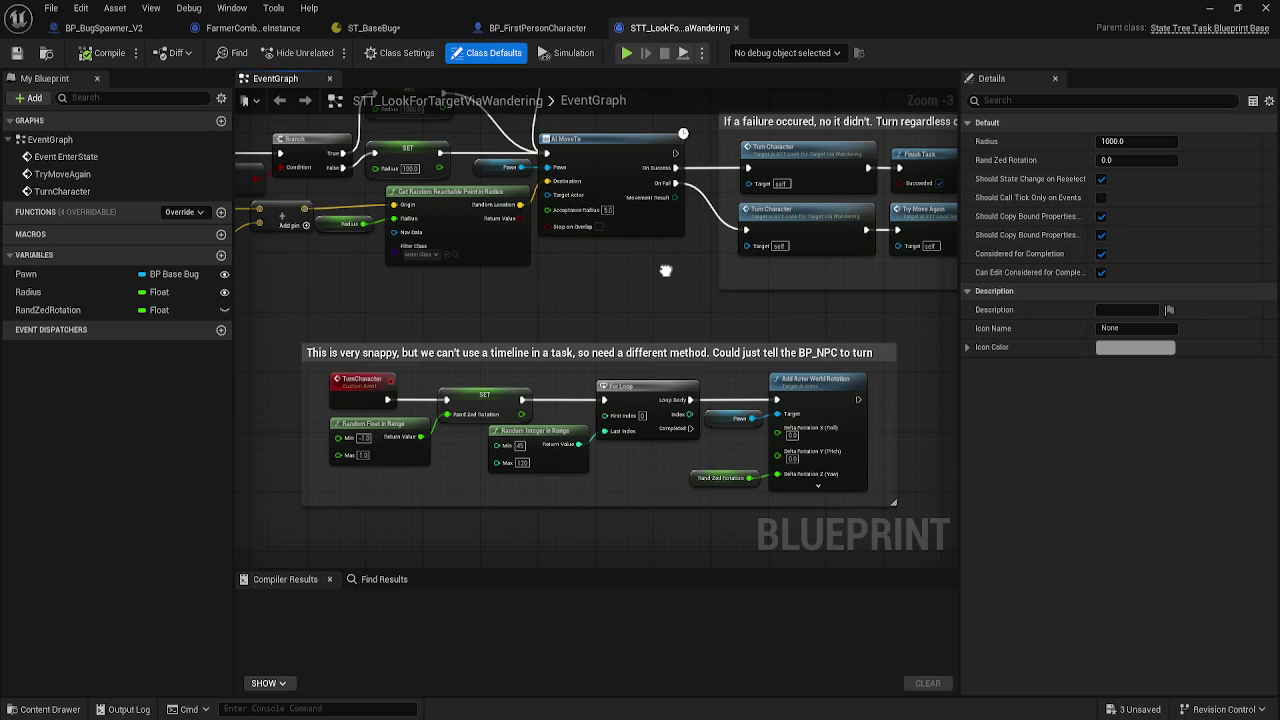
pyautogui.moveTo(666, 270); pyautogui.dragTo(582, 275)
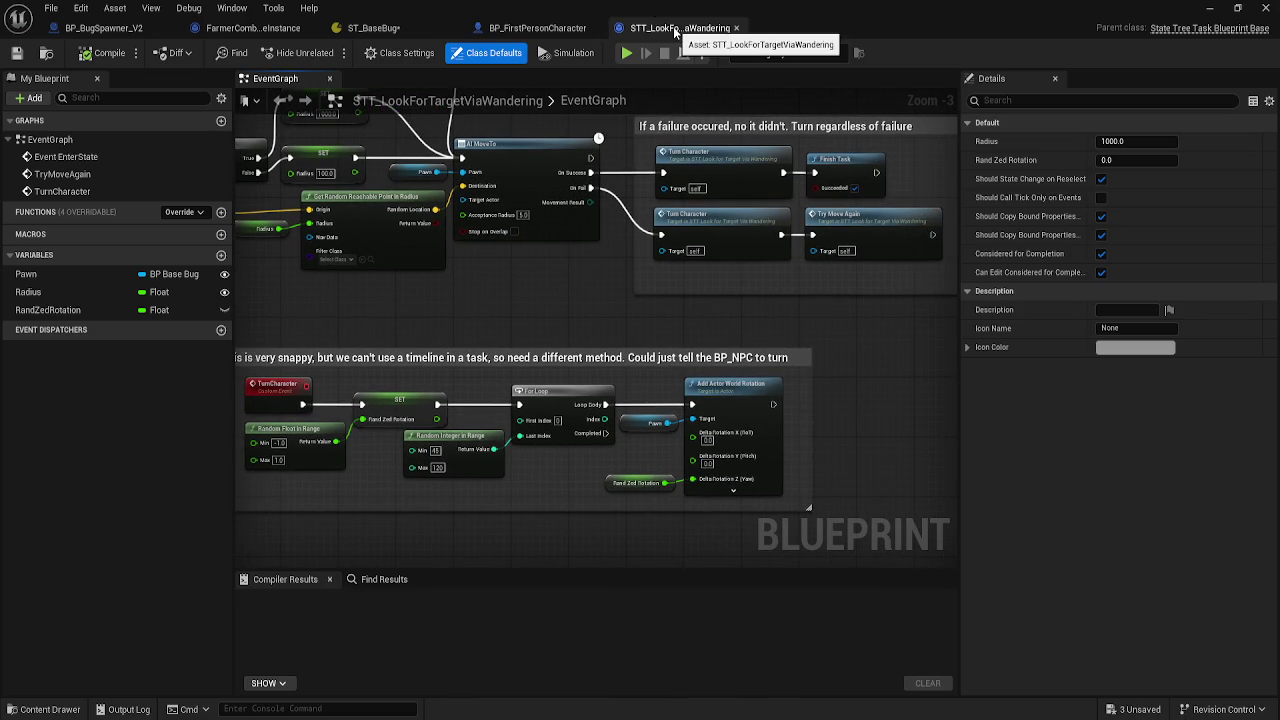
# - Close the wandering task and open STT_GlobalBindings from Content > Core > AI > StateTreeTasks
pyautogui.middleClick(675, 30)
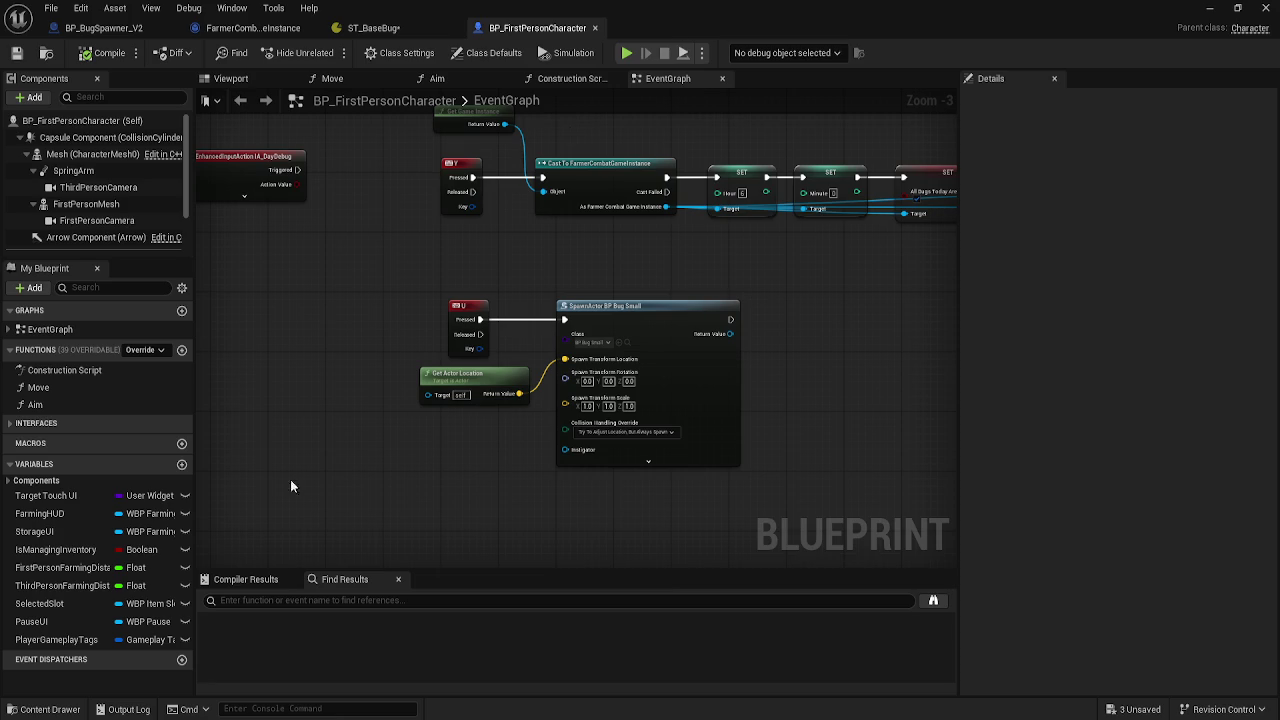
pyautogui.click(42, 709)
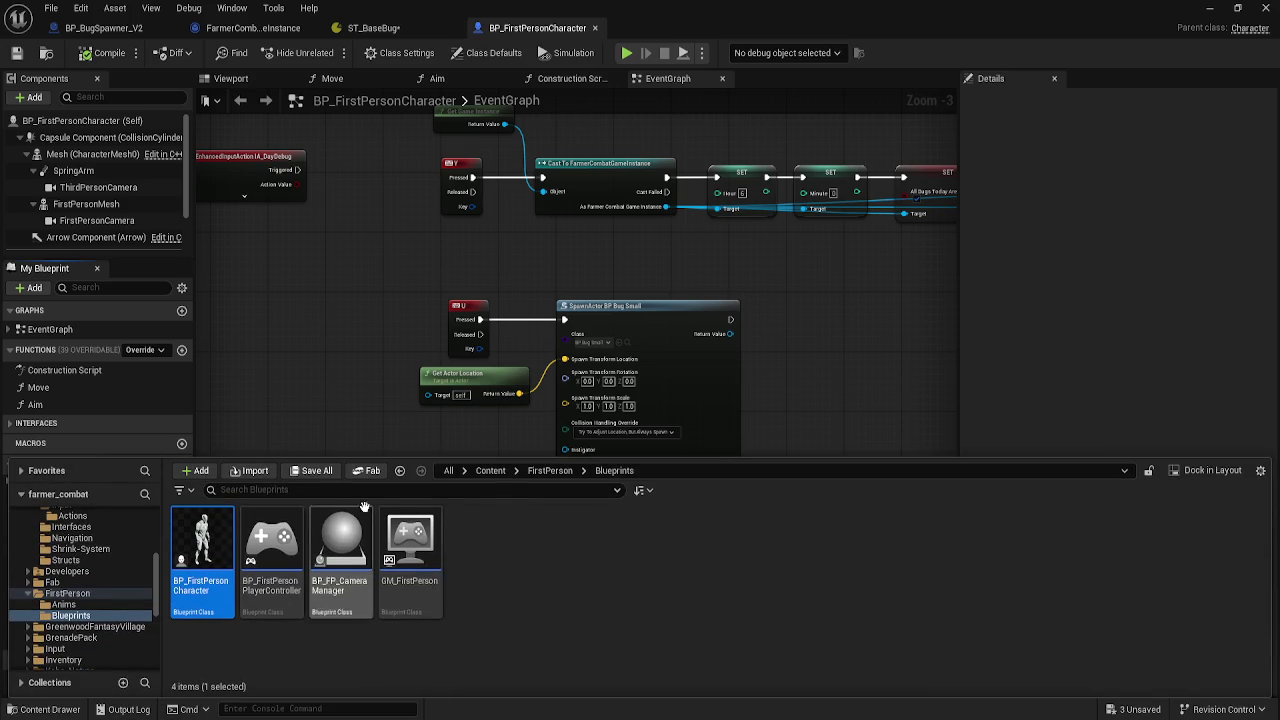
pyautogui.click(490, 471)
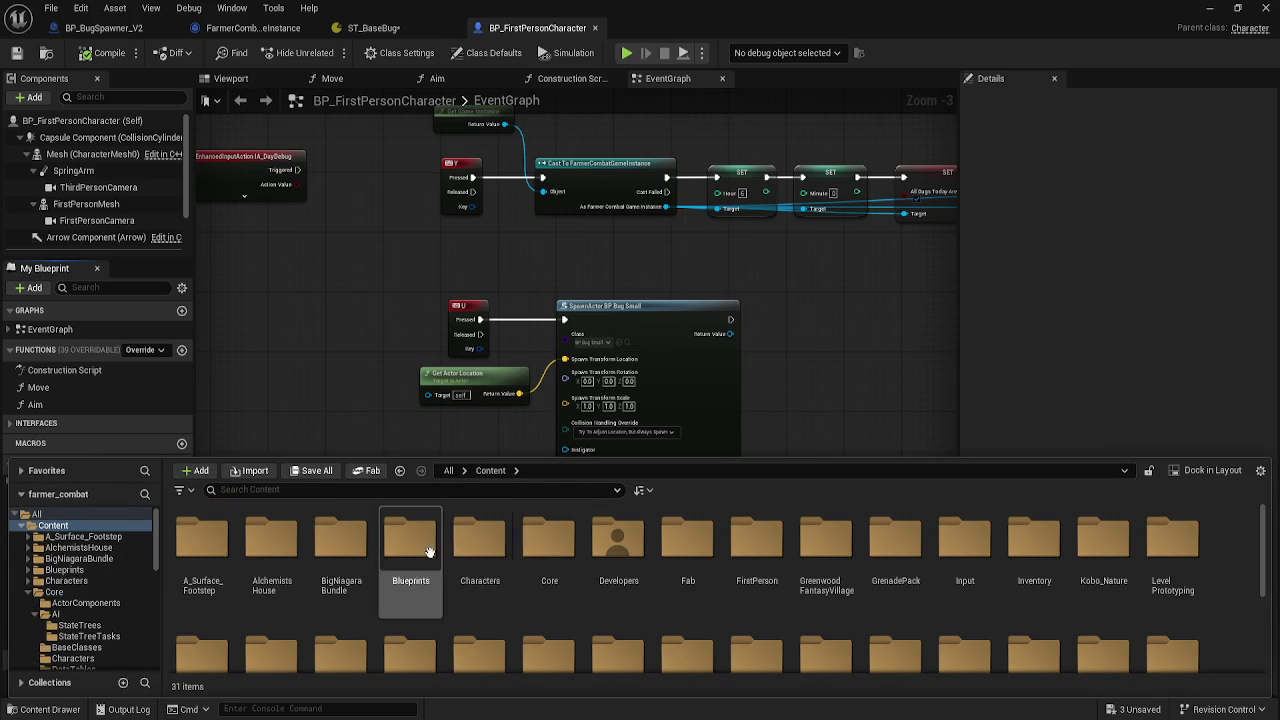
pyautogui.doubleClick(425, 550)
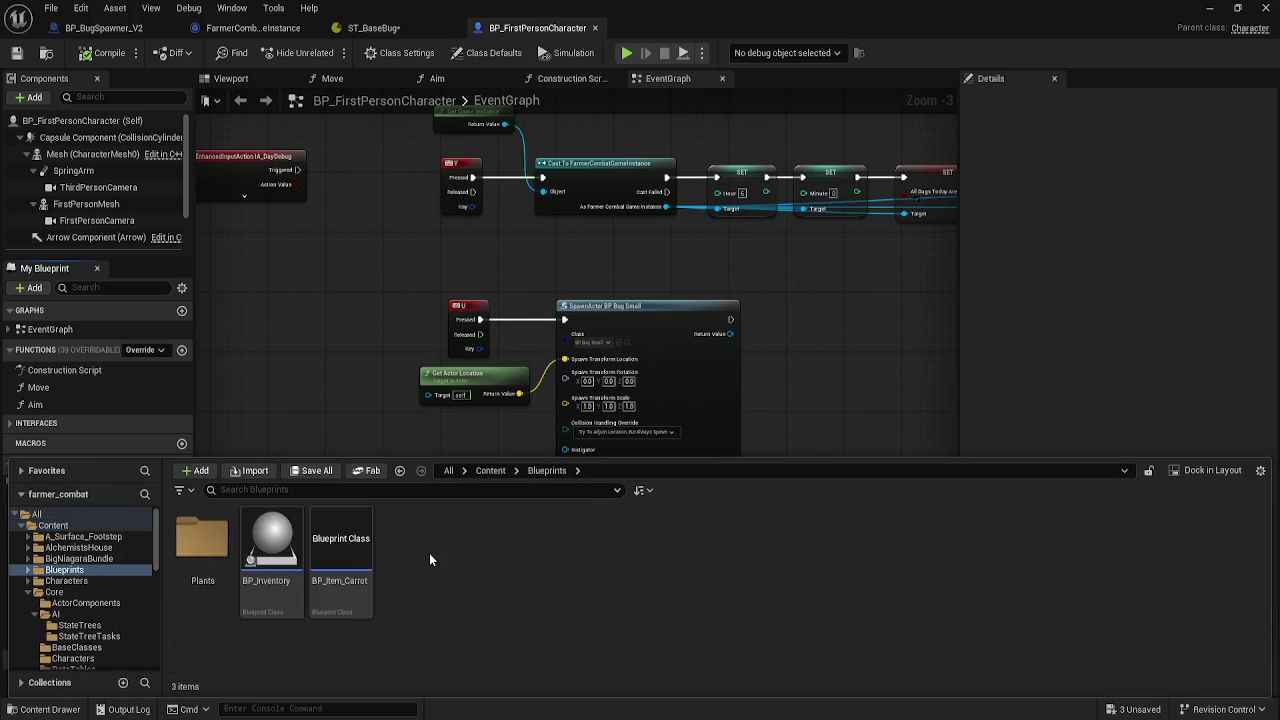
pyautogui.click(490, 470)
pyautogui.click(540, 552)
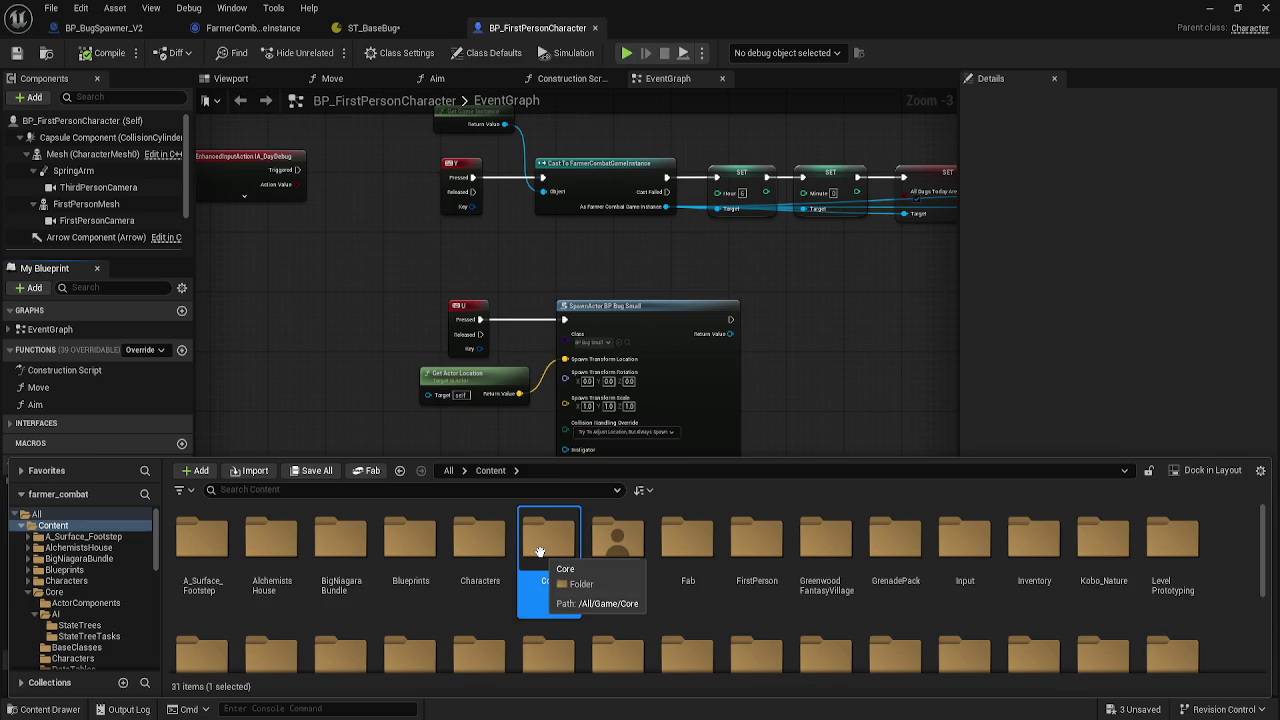
pyautogui.doubleClick(540, 552)
pyautogui.doubleClick(271, 545)
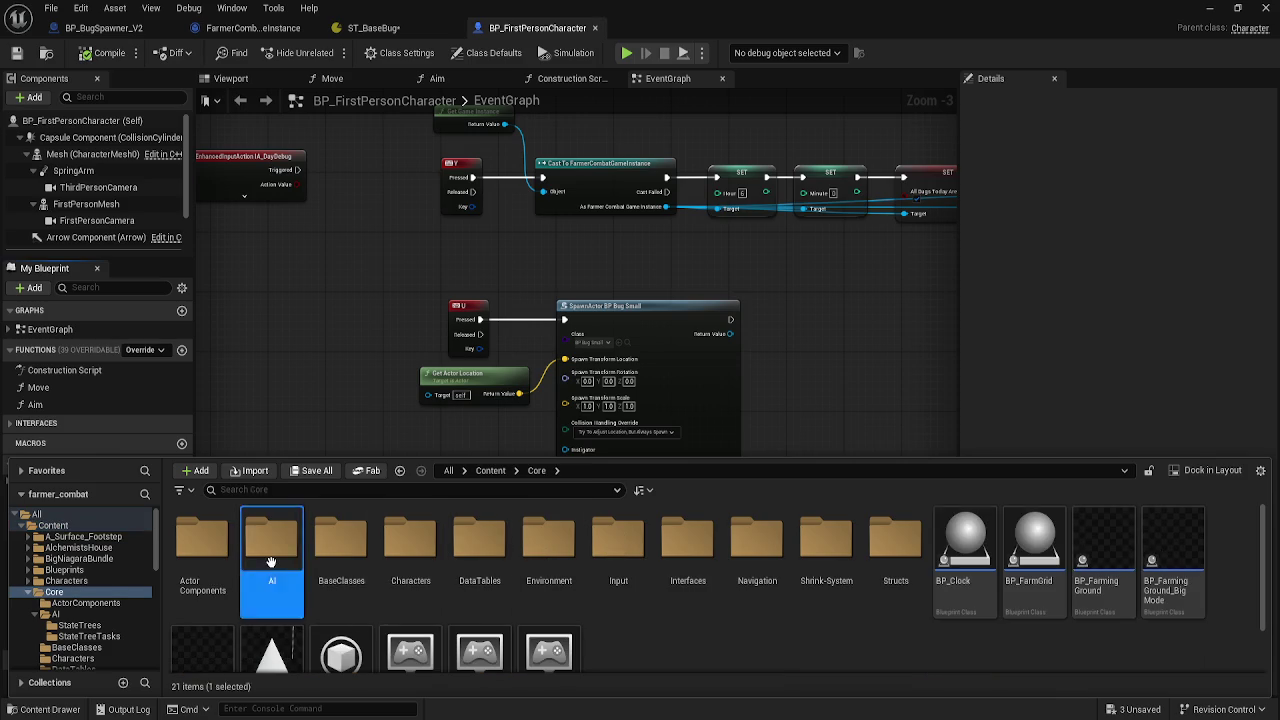
pyautogui.doubleClick(271, 545)
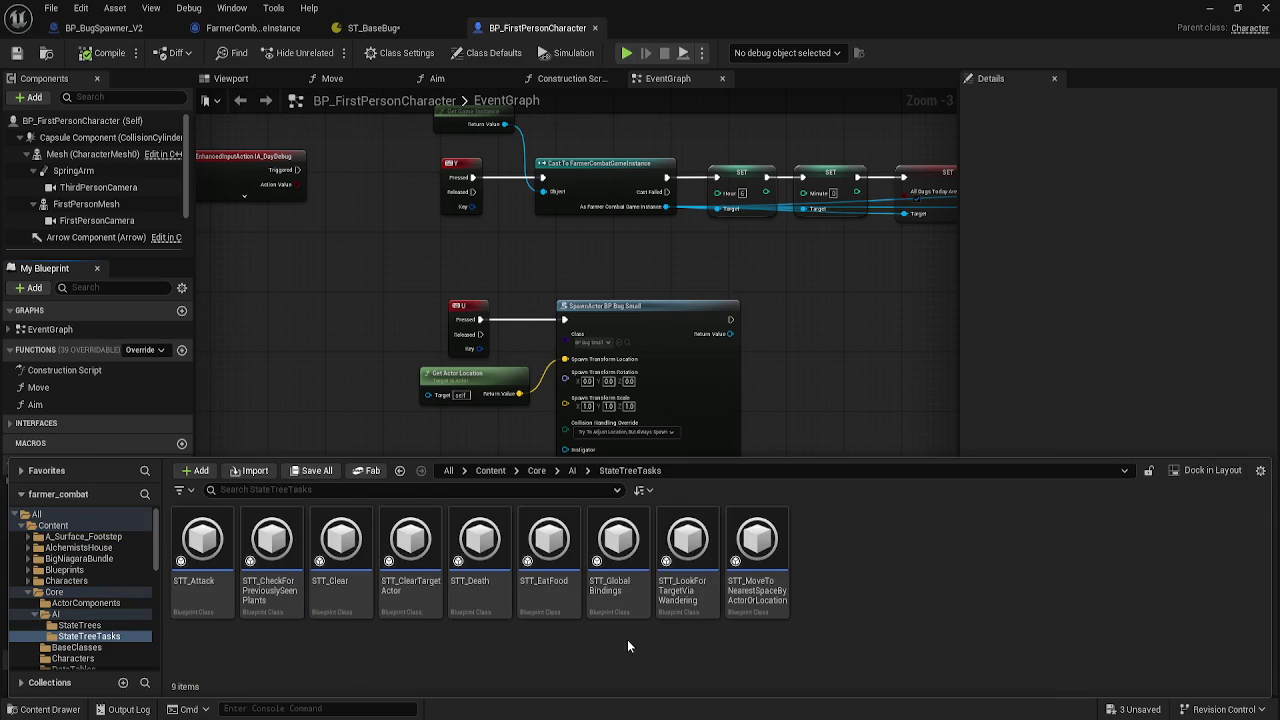
pyautogui.doubleClick(608, 545)
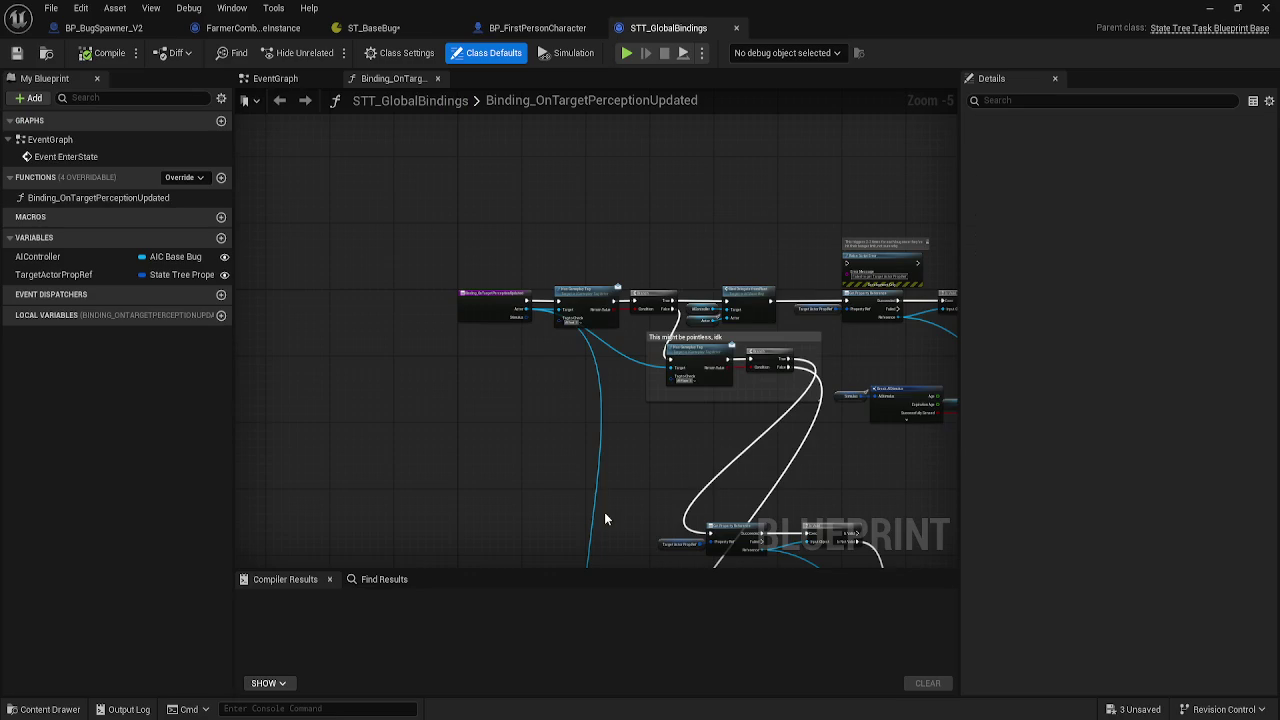
pyautogui.scroll(3, 586, 338)
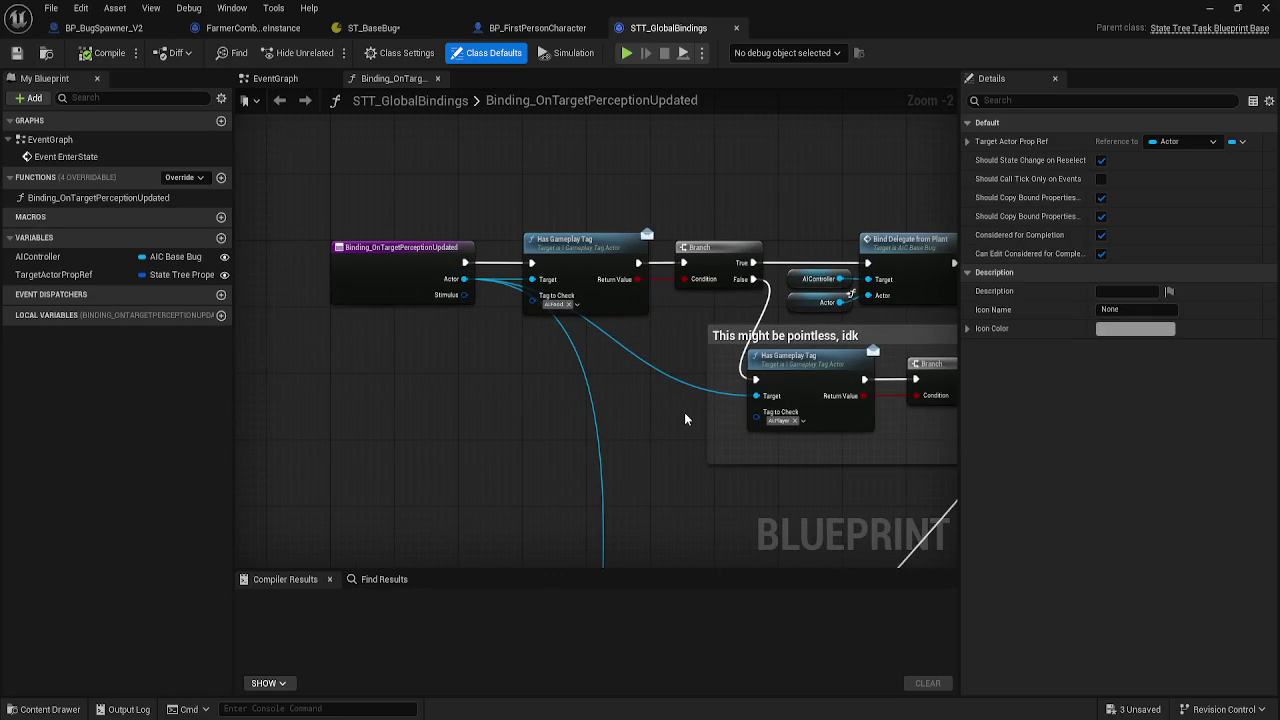
pyautogui.moveTo(680, 423)
pyautogui.mouseDown()
pyautogui.moveTo(584, 413)
pyautogui.moveTo(478, 341)
pyautogui.moveTo(529, 287)
pyautogui.moveTo(673, 357)
pyautogui.moveTo(737, 186)
pyautogui.moveTo(703, 180)
pyautogui.moveTo(588, 315)
pyautogui.moveTo(654, 491)
pyautogui.moveTo(779, 485)
pyautogui.moveTo(579, 376)
pyautogui.mouseUp()
pyautogui.moveTo(407, 355); pyautogui.dragTo(560, 385)
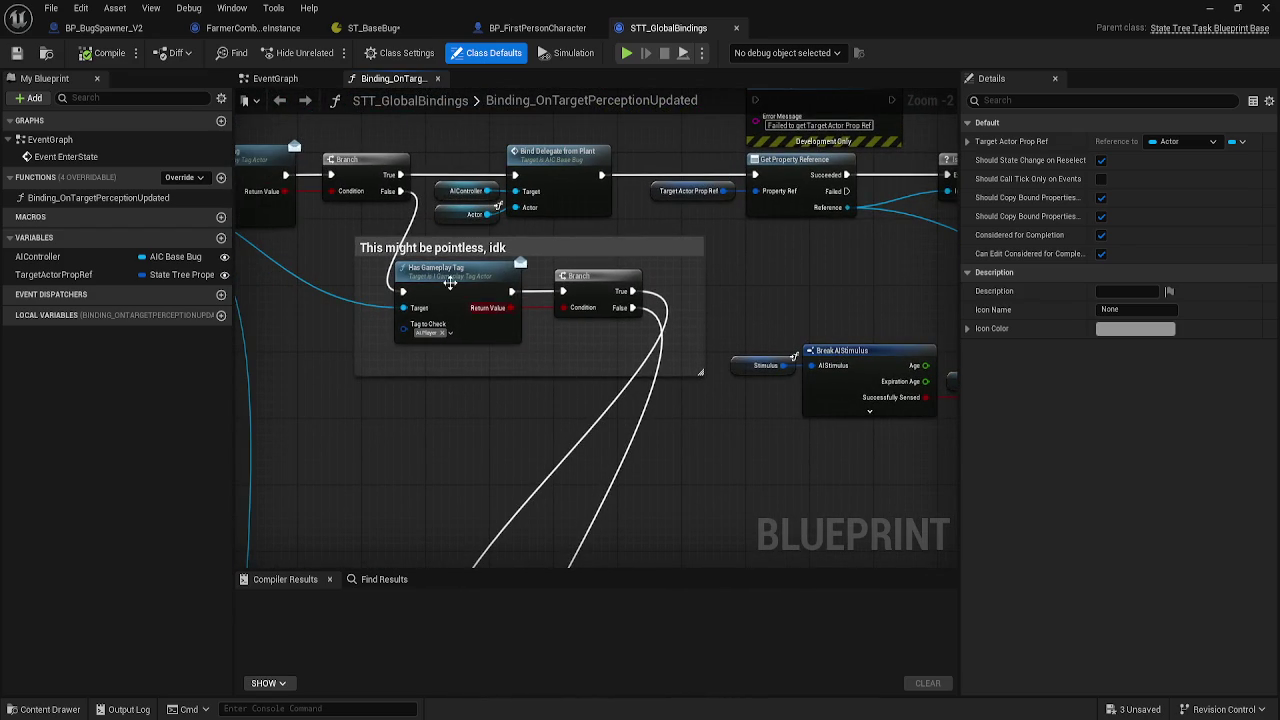
pyautogui.scroll(-1, 690, 486)
pyautogui.moveTo(690, 486); pyautogui.dragTo(663, 431)
pyautogui.scroll(-2, 543, 378)
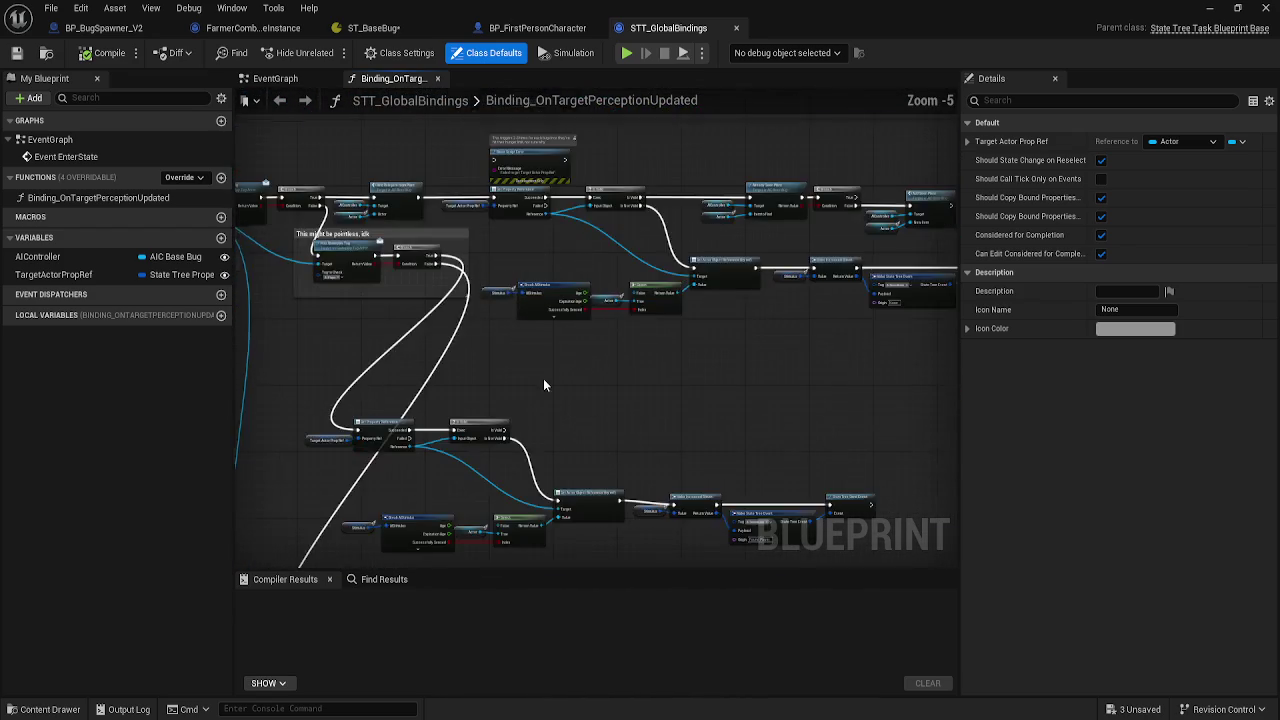